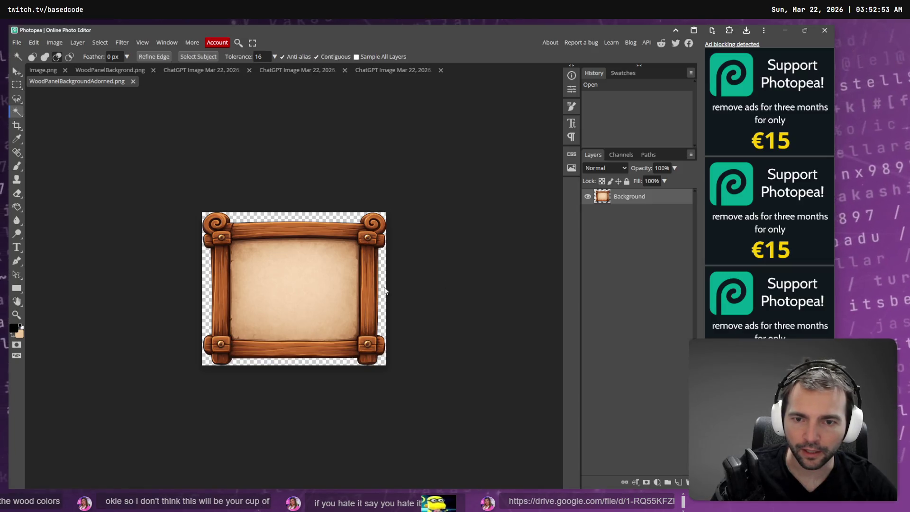
Magic-wand select all the transparent areas around the wooden frame.
{"action": "left_click", "coordinate": [254, 218]}
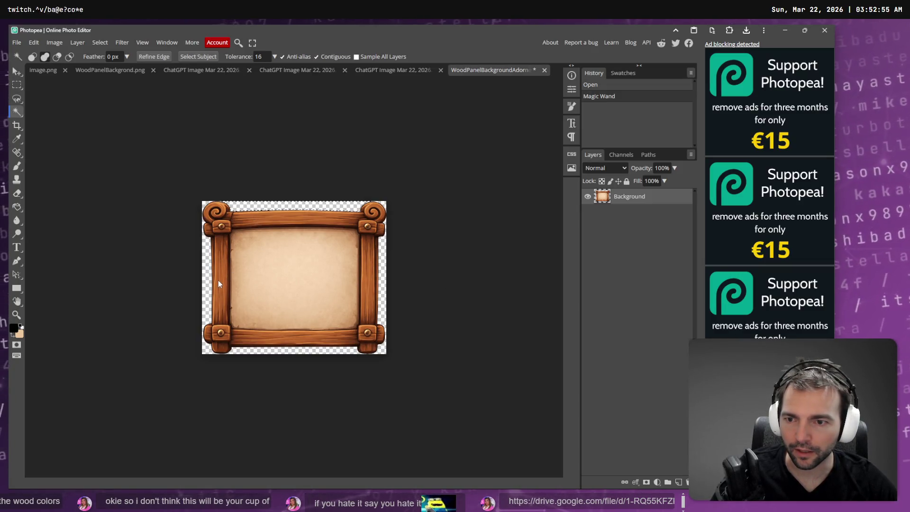
{"action": "left_click", "coordinate": [213, 291], "text": "shift"}
{"action": "left_click", "coordinate": [374, 333]}
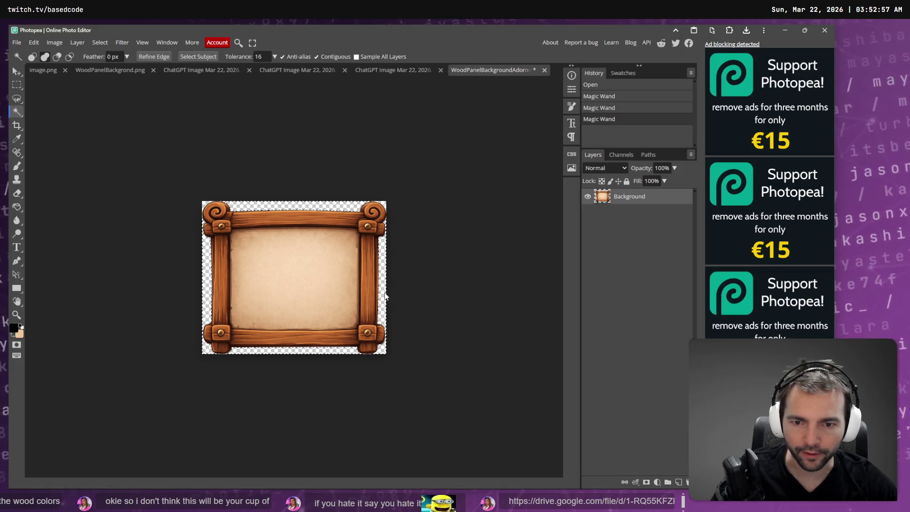
{"action": "left_click", "coordinate": [385, 296], "text": "shift"}
{"action": "left_click", "coordinate": [386, 206], "text": "shift"}
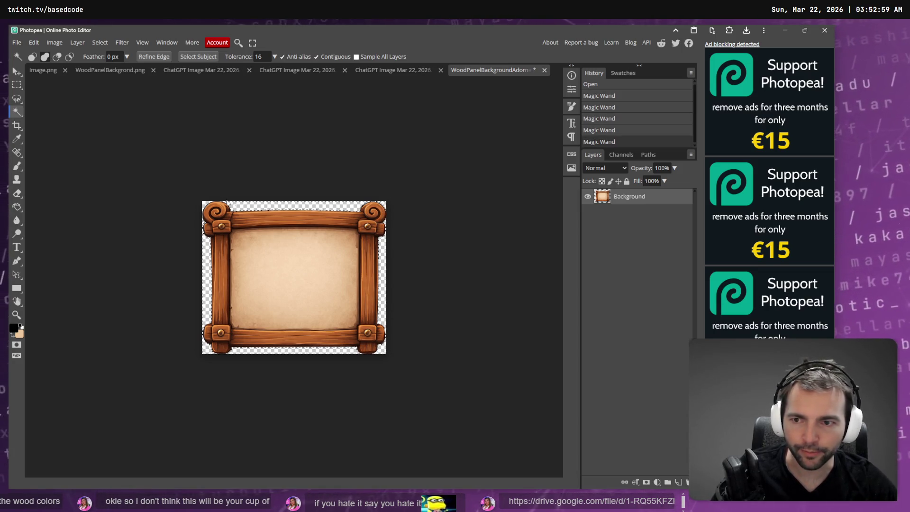
{"action": "left_click", "coordinate": [226, 203], "text": "shift"}
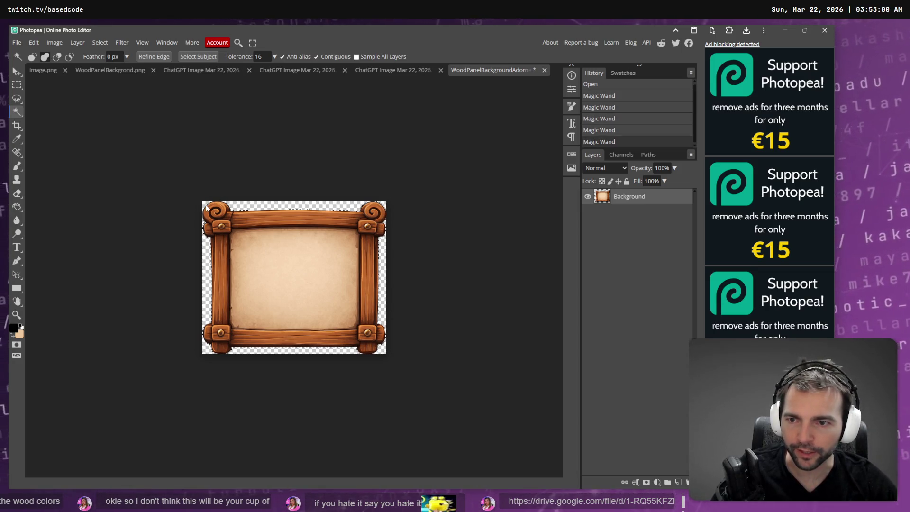
Grow the selection three times, delete the fringe pixels, and save the image.
{"action": "left_click", "coordinate": [54, 43]}
{"action": "mouse_move", "coordinate": [100, 42]}
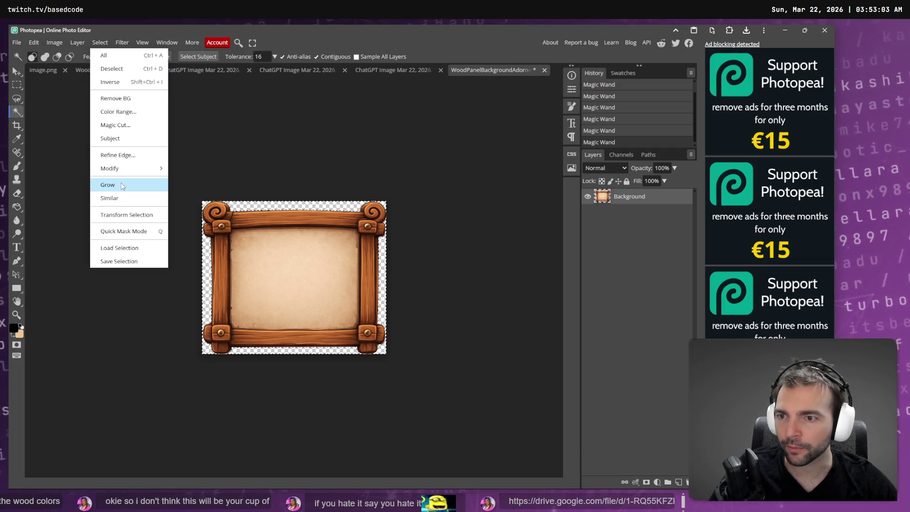
{"action": "left_click", "coordinate": [122, 185]}
{"action": "left_click", "coordinate": [96, 44]}
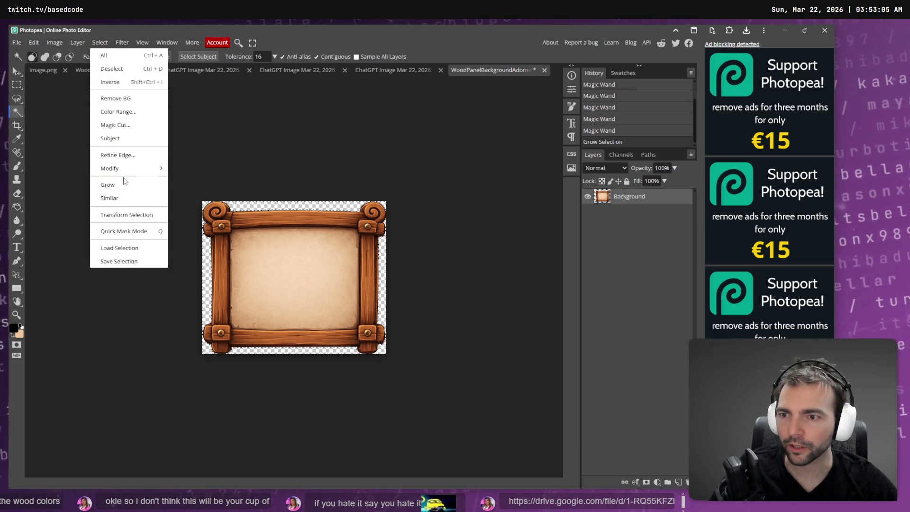
{"action": "left_click", "coordinate": [112, 185]}
{"action": "left_click", "coordinate": [95, 42]}
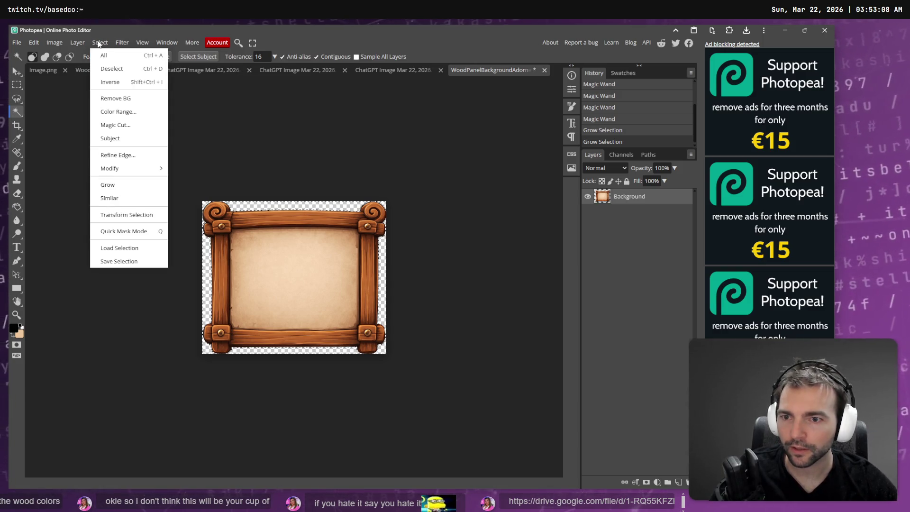
{"action": "left_click", "coordinate": [116, 188]}
{"action": "key", "text": "Delete"}
{"action": "key", "text": "Delete"}
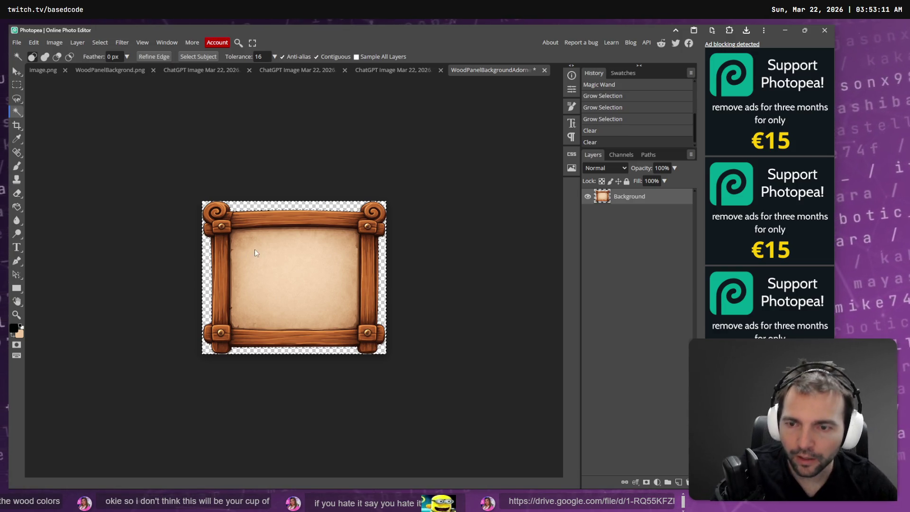
{"action": "key", "text": "ctrl+s"}
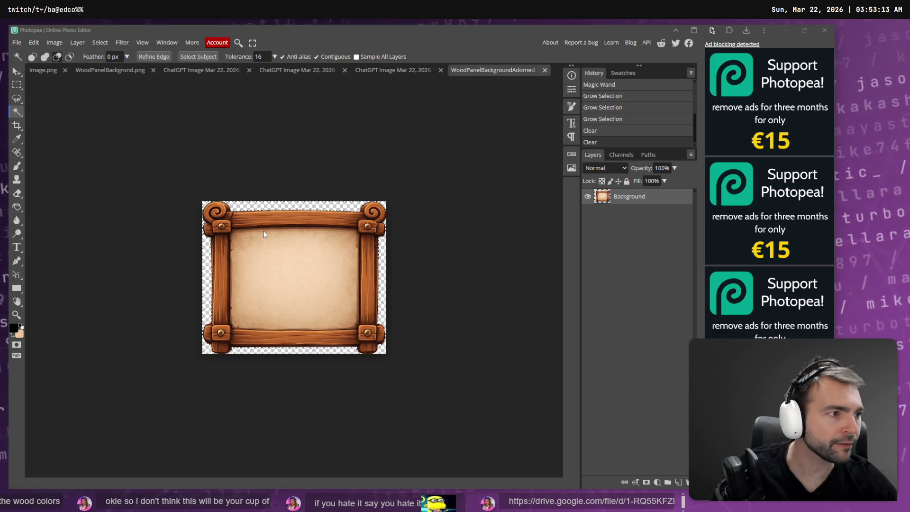
{"action": "key", "text": "alt+Tab"}
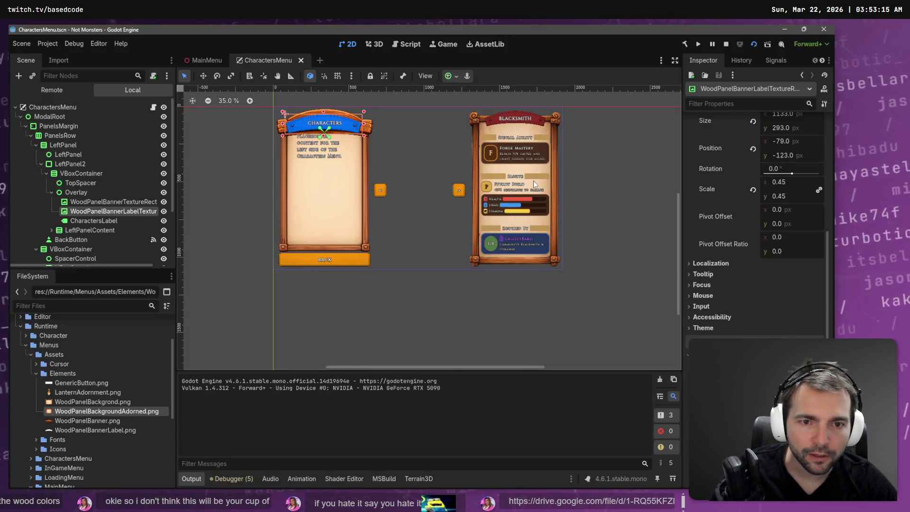
{"action": "key", "text": "F6"}
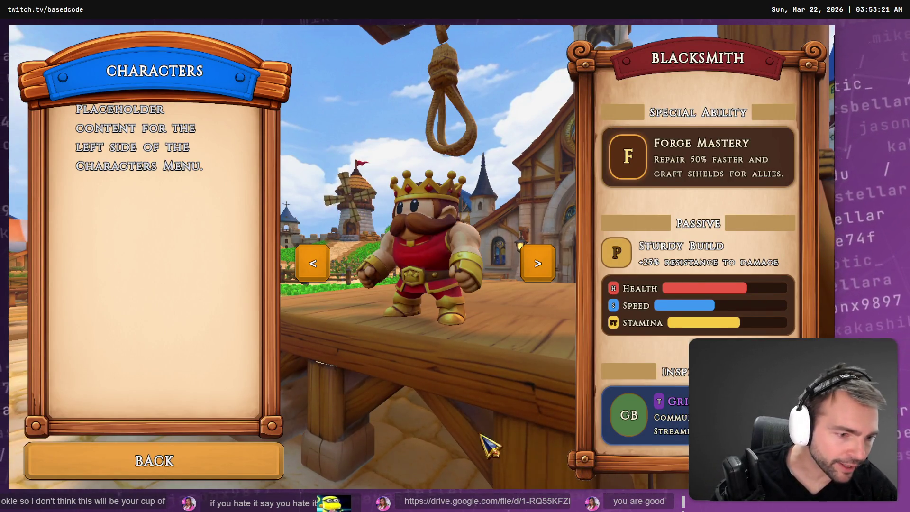
{"action": "key", "text": "F8"}
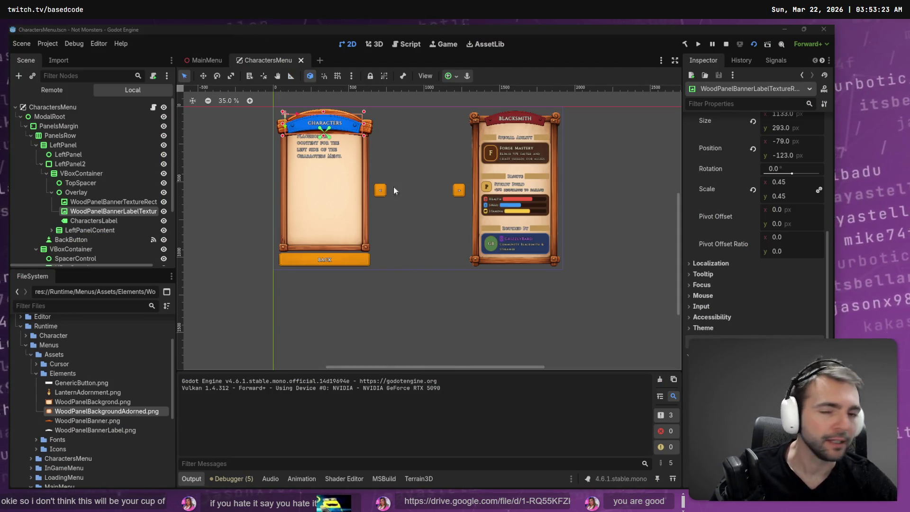
{"action": "key", "text": "alt+Tab"}
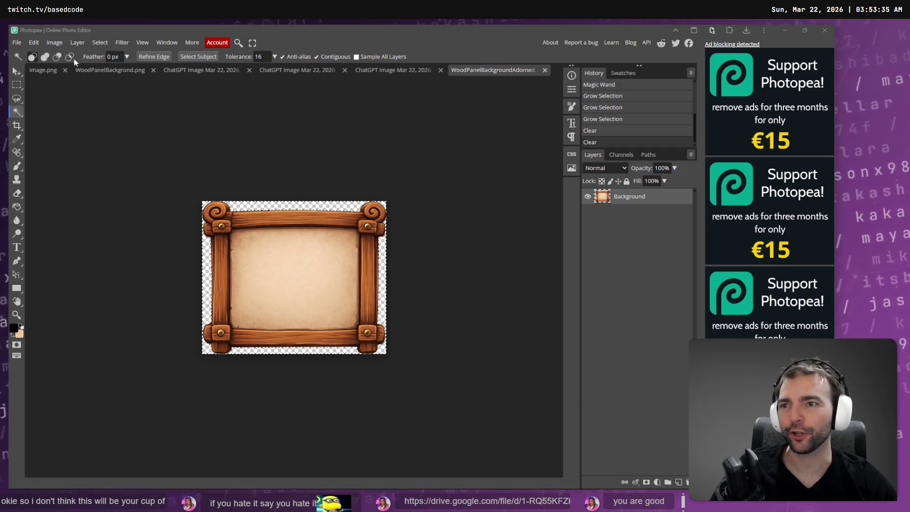
Deselect and zoom into the frame's lower-left corner.
{"action": "left_click", "coordinate": [98, 43]}
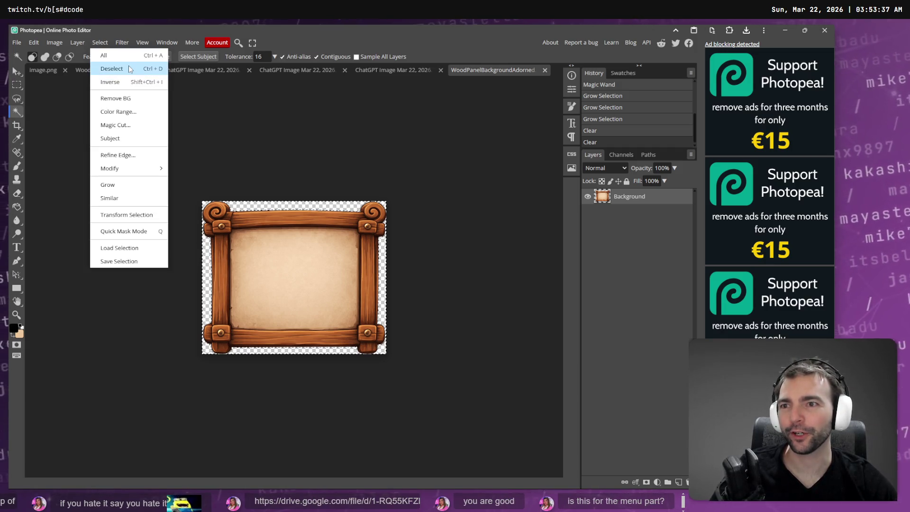
{"action": "left_click", "coordinate": [120, 67]}
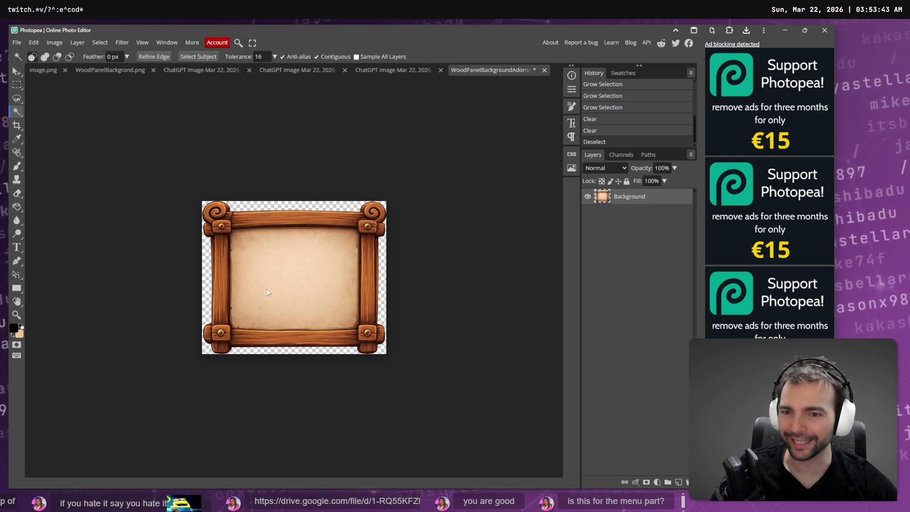
{"action": "scroll", "coordinate": [284, 336], "scroll_direction": "up", "scroll_amount": 5}
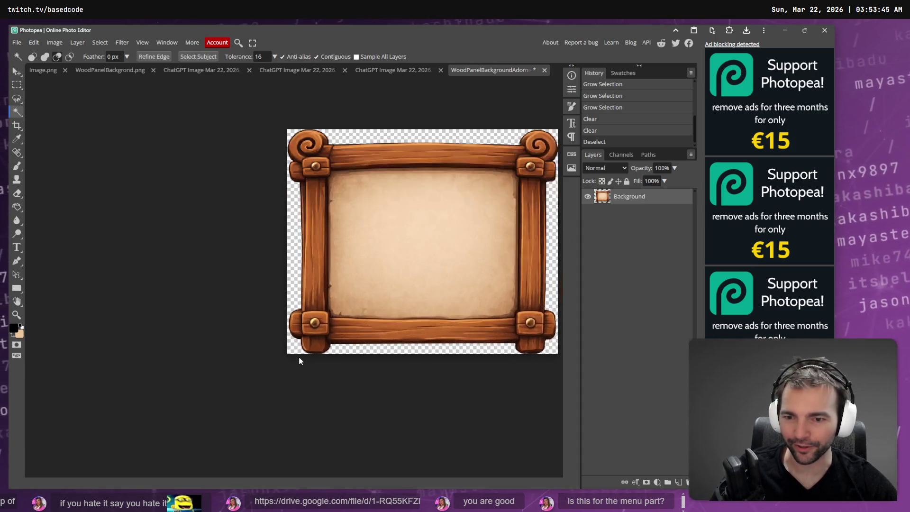
{"action": "scroll", "coordinate": [302, 347], "scroll_direction": "up", "scroll_amount": 2}
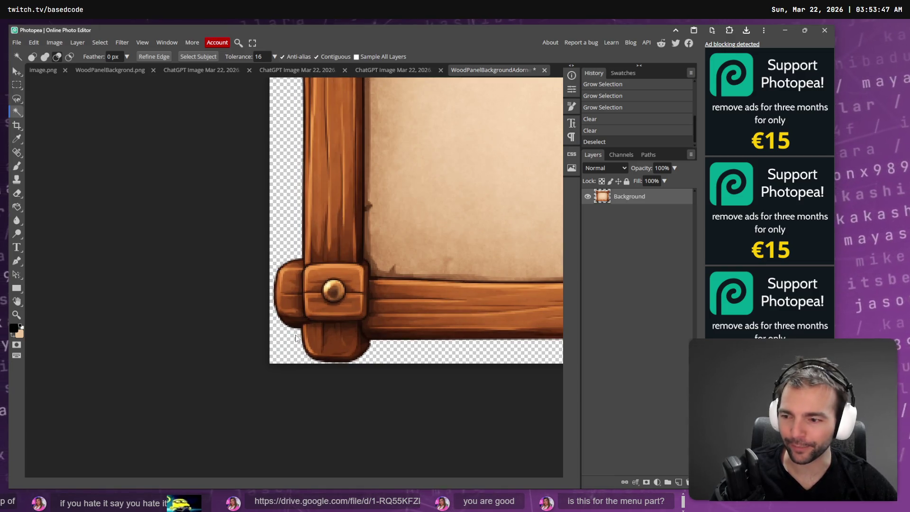
{"action": "left_click_drag", "start_coordinate": [295, 338], "coordinate": [259, 351]}
Try Eraser spots beside the lower-left post, undoing the misplaced erases.
{"action": "key", "text": "e"}
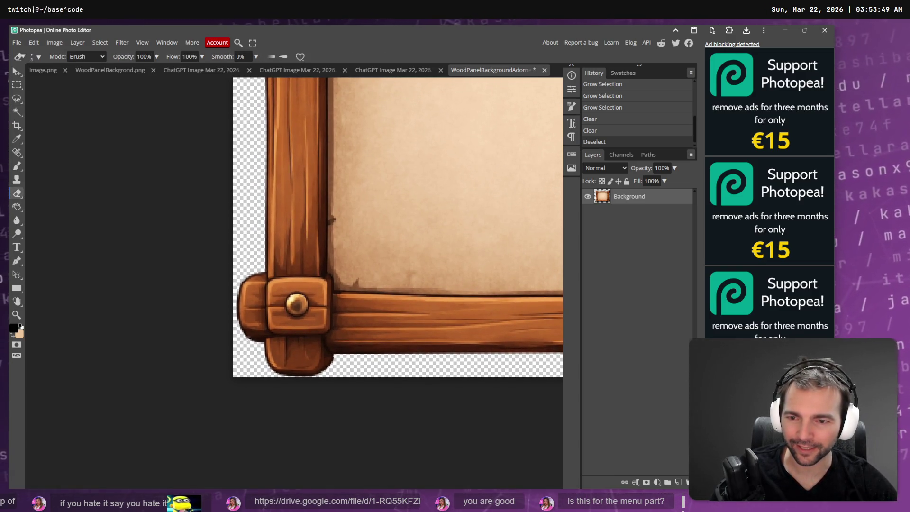
{"action": "left_click", "coordinate": [250, 344]}
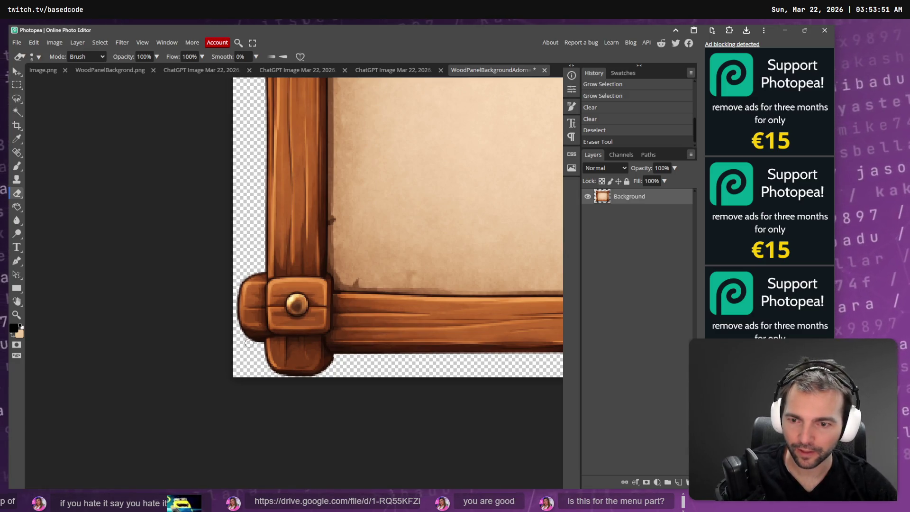
{"action": "left_click", "coordinate": [241, 335]}
{"action": "key", "text": "ctrl+z"}
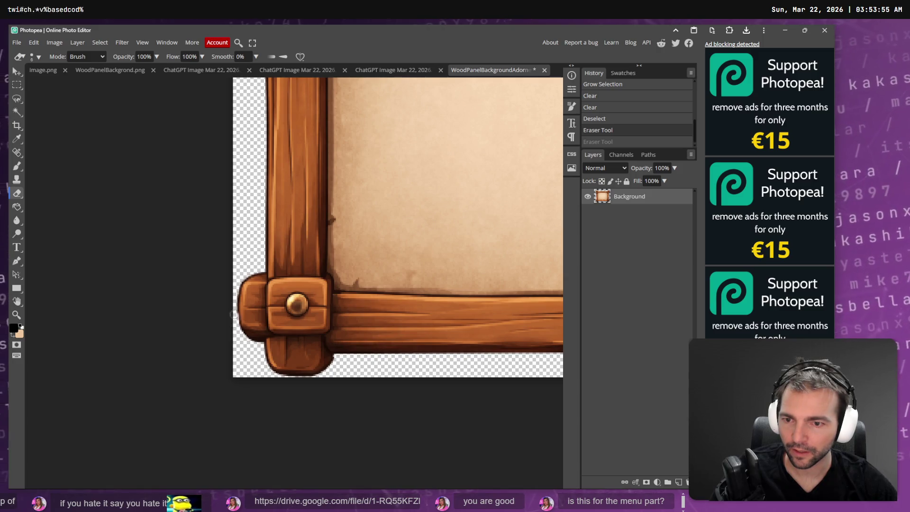
{"action": "left_click", "coordinate": [239, 315]}
{"action": "key", "text": "ctrl+z"}
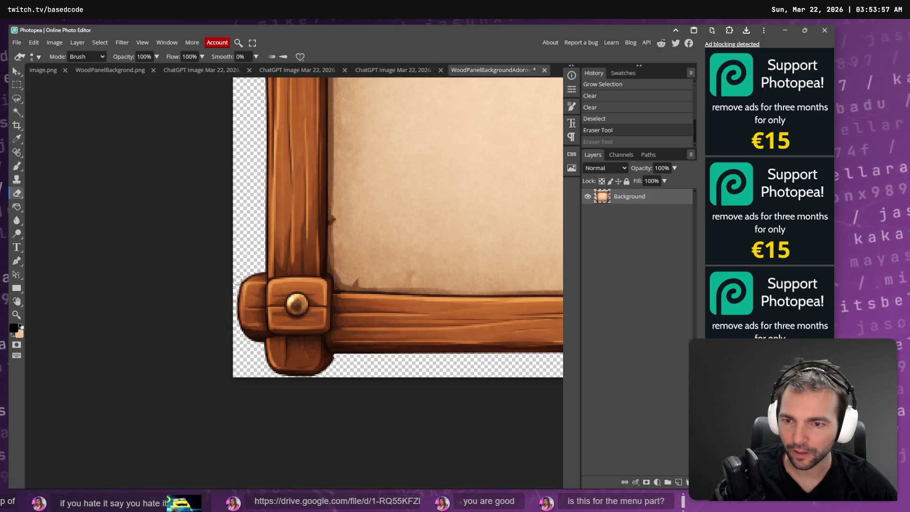
{"action": "left_click", "coordinate": [234, 288]}
{"action": "key", "text": "ctrl+z"}
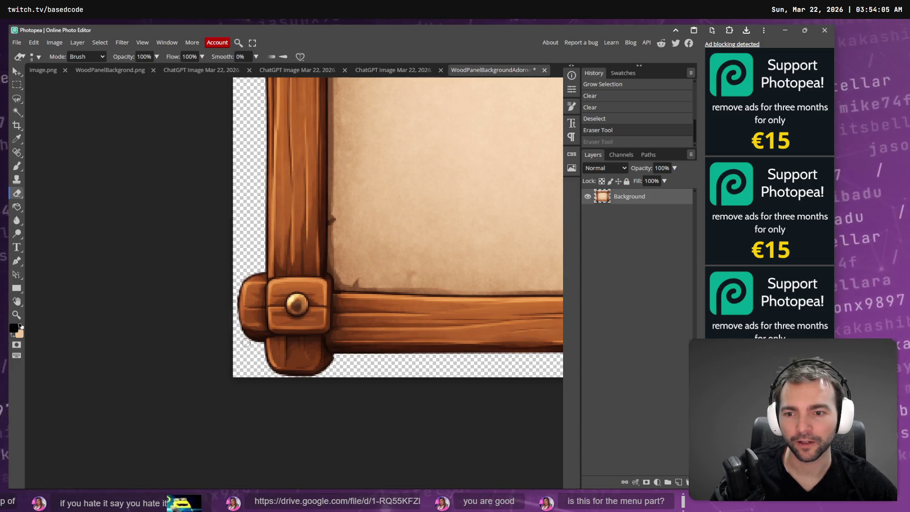
Erase the fringe at the lower-left corner and along the bottom edge by the post.
{"action": "left_click_drag", "start_coordinate": [258, 347], "coordinate": [260, 356]}
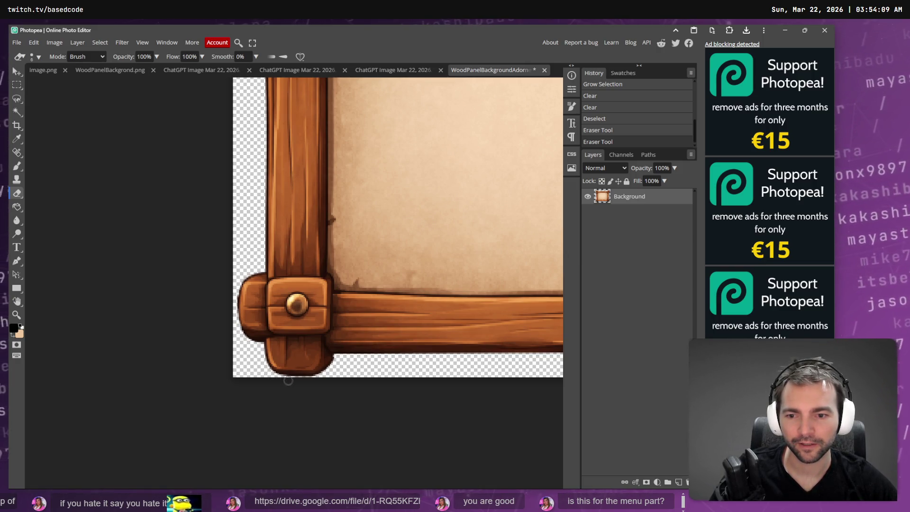
{"action": "left_click_drag", "start_coordinate": [294, 381], "coordinate": [314, 381]}
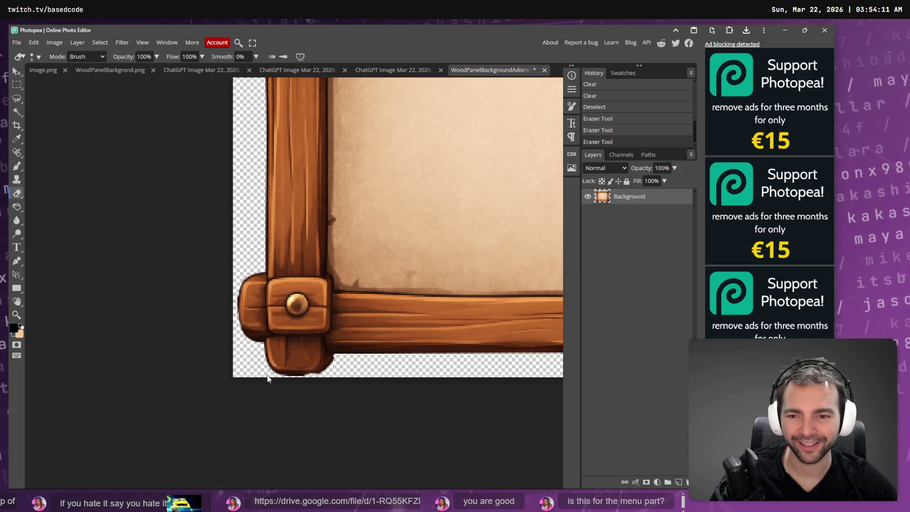
{"action": "key", "text": "ctrl+z"}
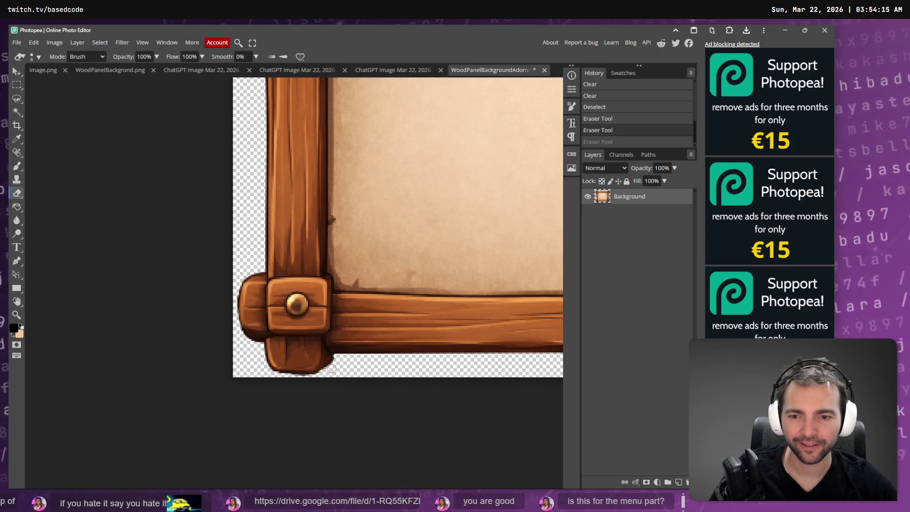
{"action": "left_click_drag", "start_coordinate": [331, 358], "coordinate": [331, 367]}
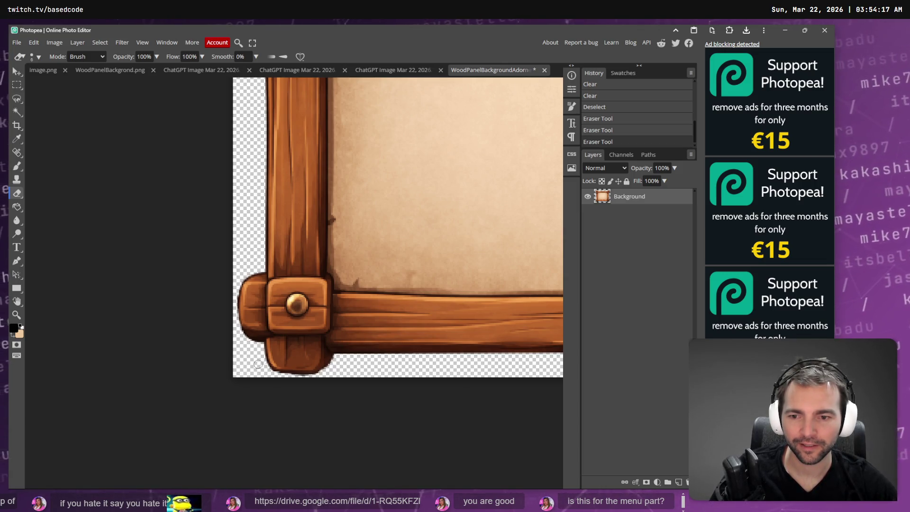
{"action": "key", "text": "alt+Tab"}
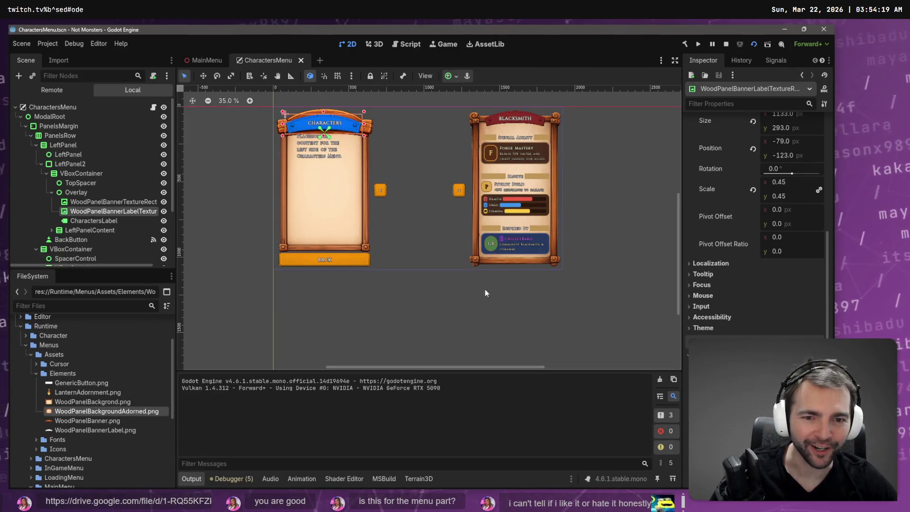
Run the CharactersMenu scene with F6 to check the wood panels, then close the game.
{"action": "key", "text": "F6"}
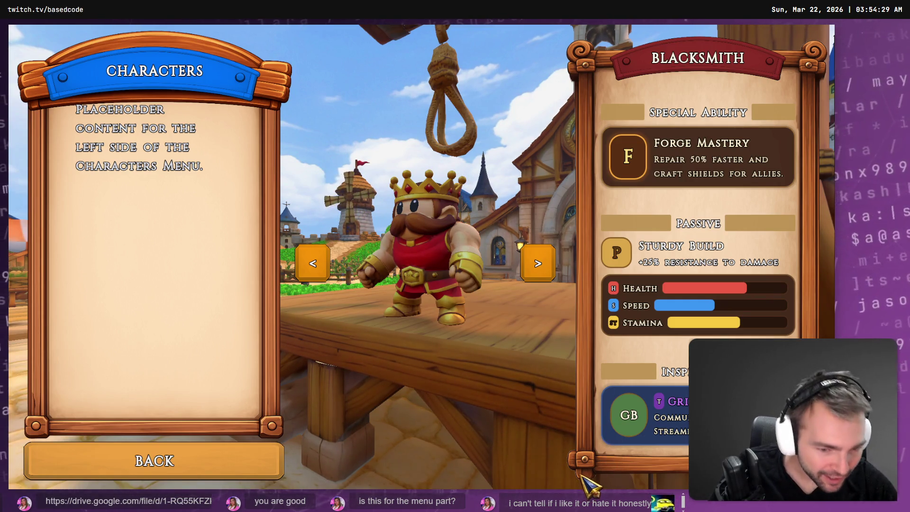
{"action": "key", "text": "alt+F4"}
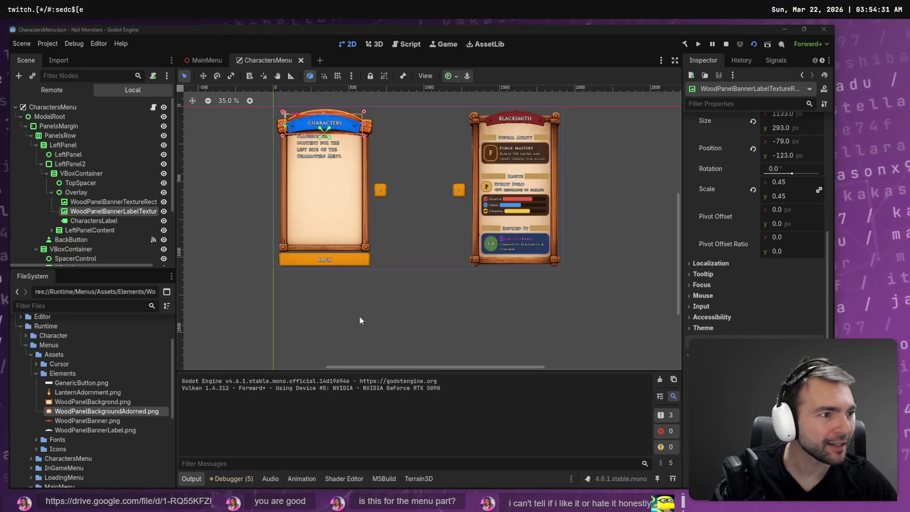
{"action": "key", "text": "alt+Tab"}
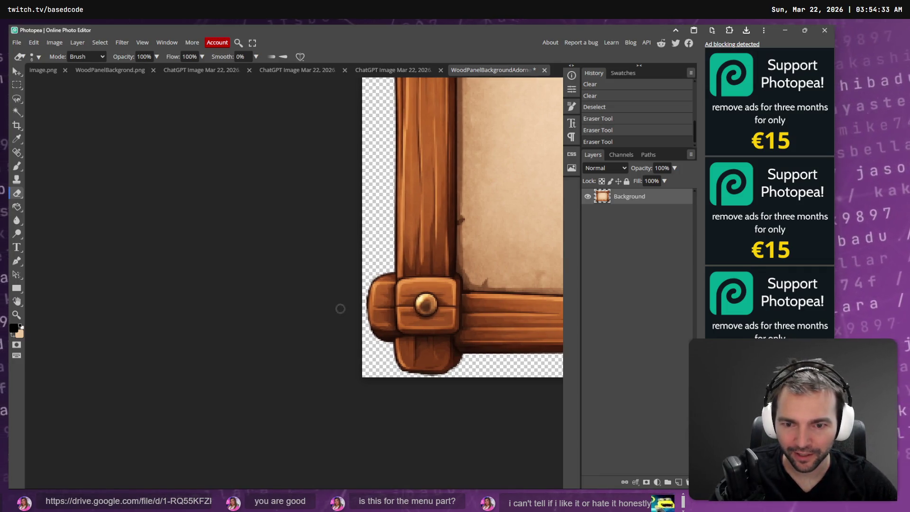
Erase stray pixels along the knob's edge, save, and preview the result in the running game.
{"action": "scroll", "coordinate": [308, 275], "scroll_direction": "up", "scroll_amount": 3}
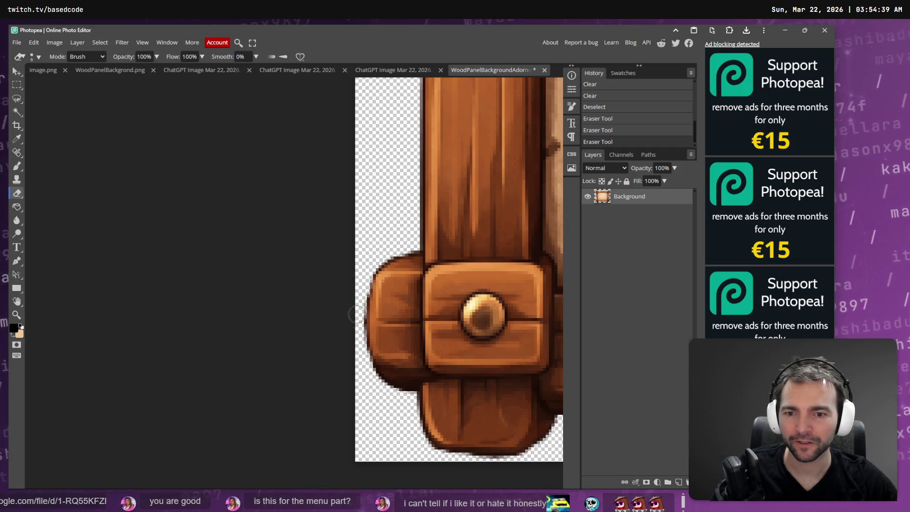
{"action": "left_click_drag", "start_coordinate": [357, 358], "coordinate": [384, 402]}
{"action": "scroll", "coordinate": [386, 404], "scroll_direction": "down", "scroll_amount": 3}
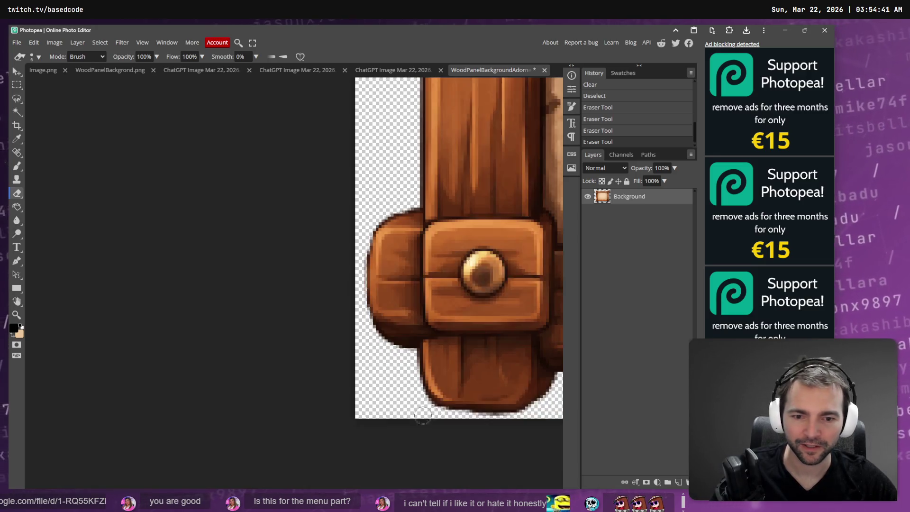
{"action": "key", "text": "ctrl+s"}
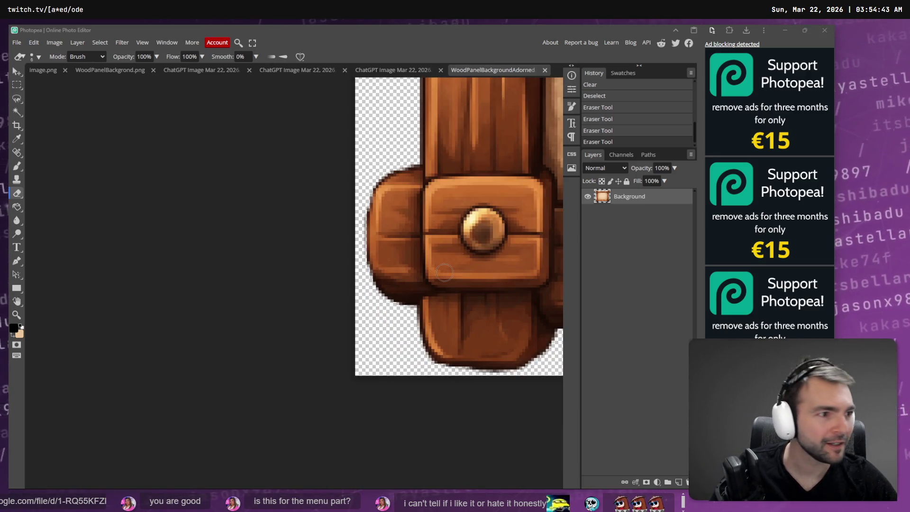
{"action": "key", "text": "alt+Tab"}
{"action": "key", "text": "F6"}
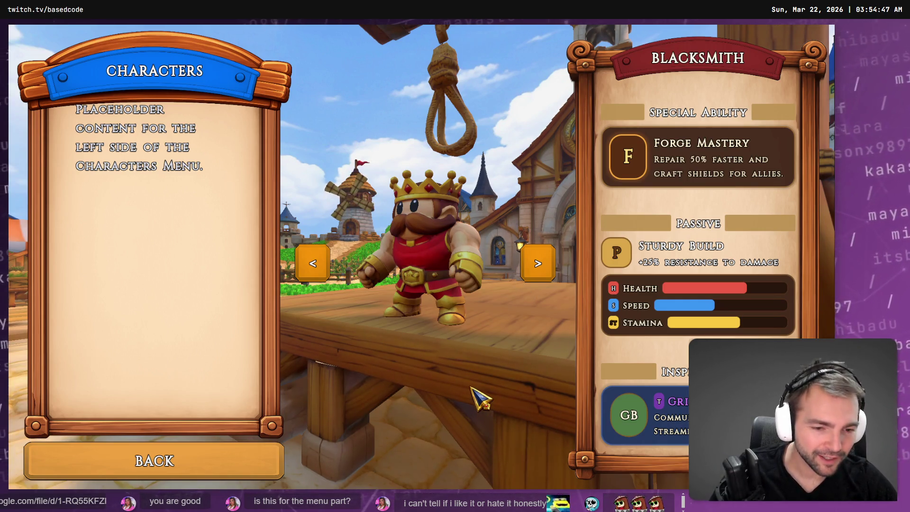
{"action": "key", "text": "F8"}
{"action": "key", "text": "alt+Tab"}
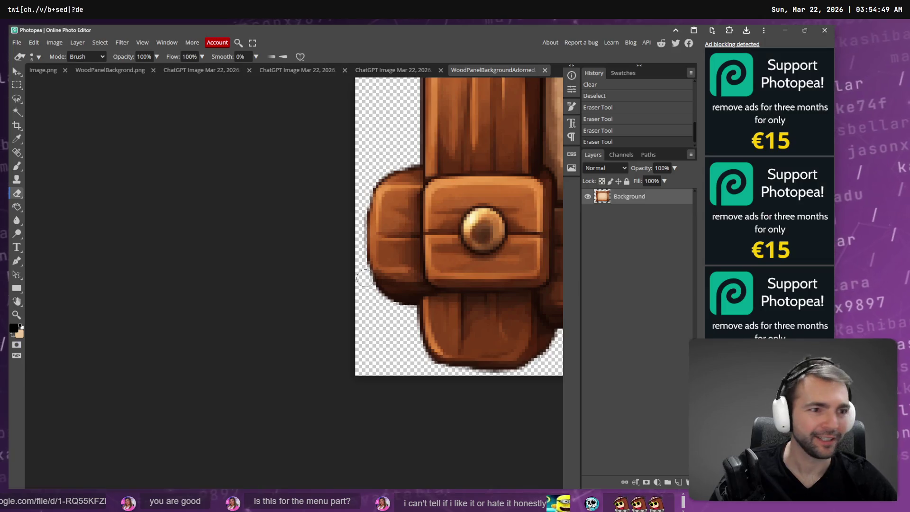
Erase stray pixels near the knob's lower edge, save, and recheck it in the game.
{"action": "scroll", "coordinate": [444, 331], "scroll_direction": "up", "scroll_amount": 3}
{"action": "left_click_drag", "start_coordinate": [444, 332], "coordinate": [374, 314]}
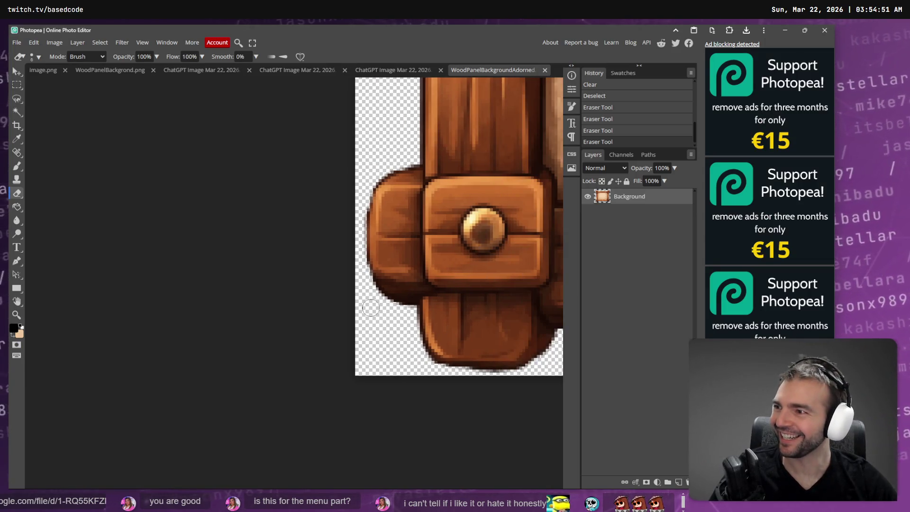
{"action": "scroll", "coordinate": [386, 318], "scroll_direction": "up", "scroll_amount": 3}
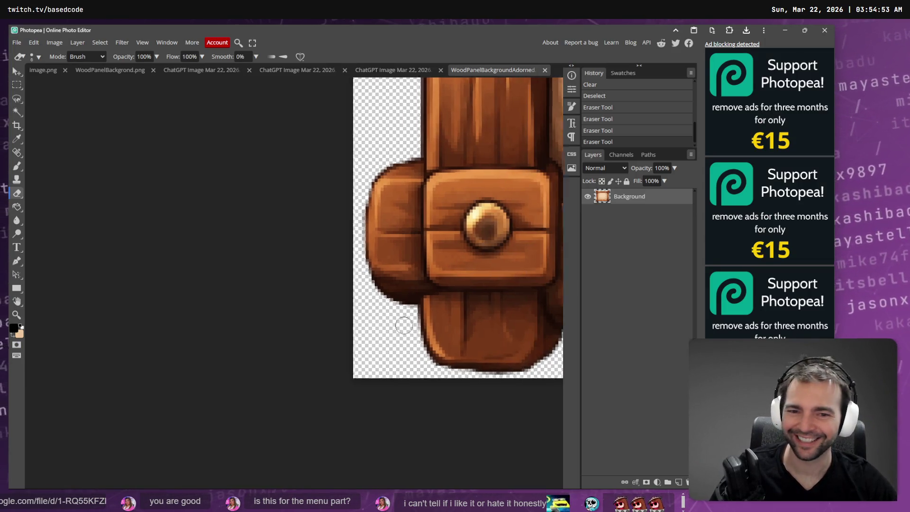
{"action": "left_click_drag", "start_coordinate": [415, 345], "coordinate": [417, 371]}
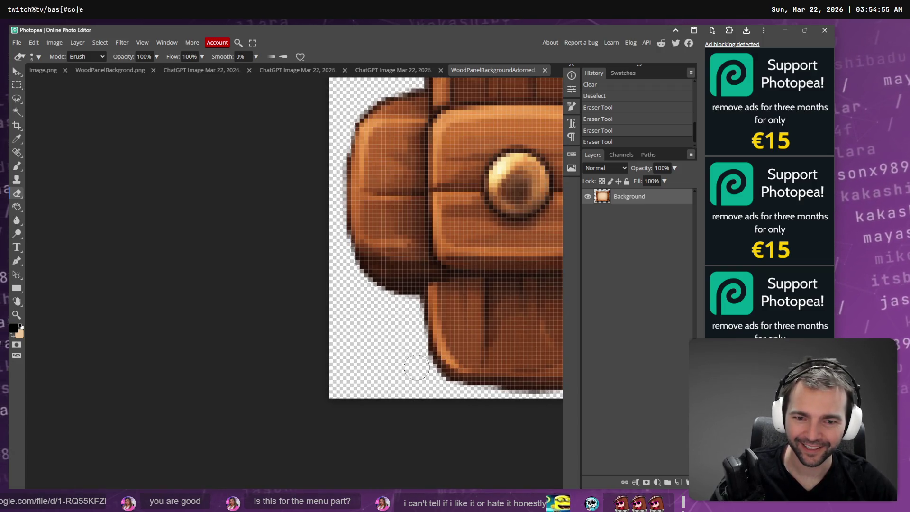
{"action": "key", "text": "ctrl+s"}
{"action": "key", "text": "alt+Tab"}
{"action": "key", "text": "F6"}
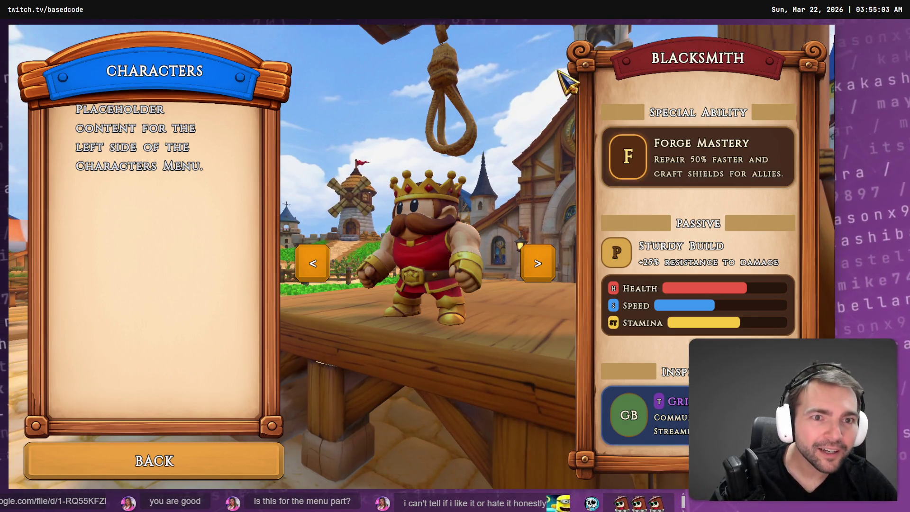
{"action": "key", "text": "F8"}
{"action": "key", "text": "alt+Tab"}
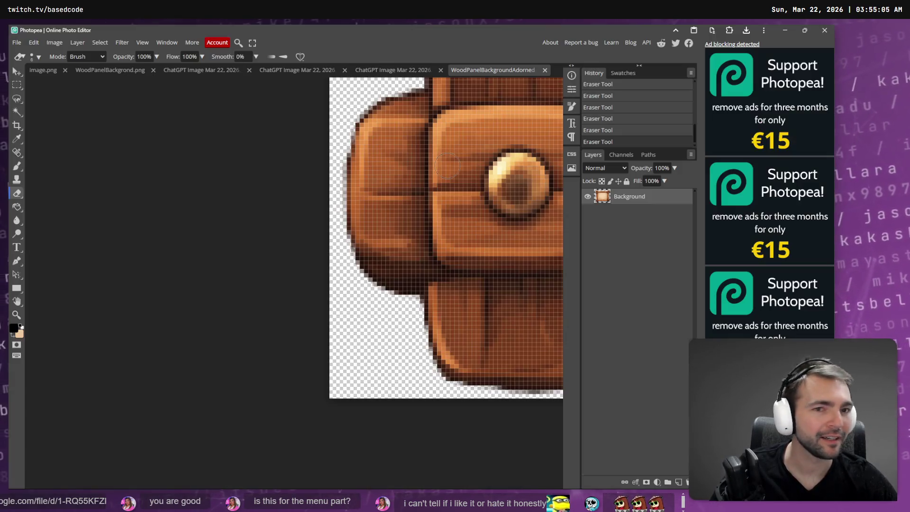
Pan across the image to inspect the rest of the wooden frame.
{"action": "scroll", "coordinate": [420, 259], "scroll_direction": "right", "scroll_amount": 10}
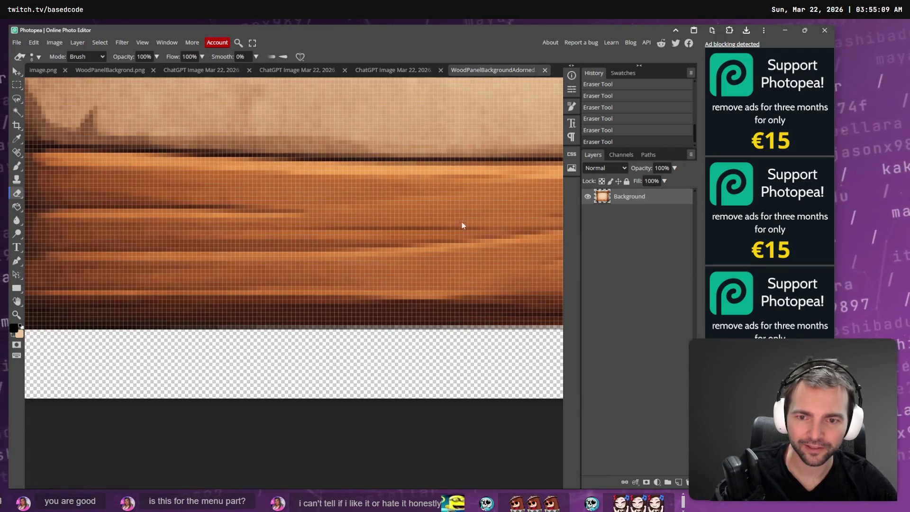
{"action": "scroll", "coordinate": [473, 248], "scroll_direction": "down", "scroll_amount": 5}
{"action": "scroll", "coordinate": [506, 254], "scroll_direction": "up", "scroll_amount": 5}
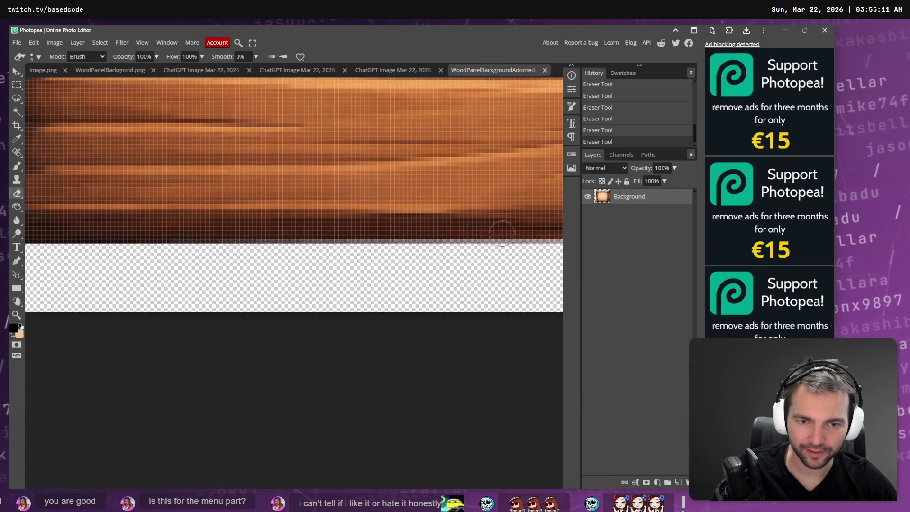
{"action": "scroll", "coordinate": [503, 228], "scroll_direction": "right", "scroll_amount": 5}
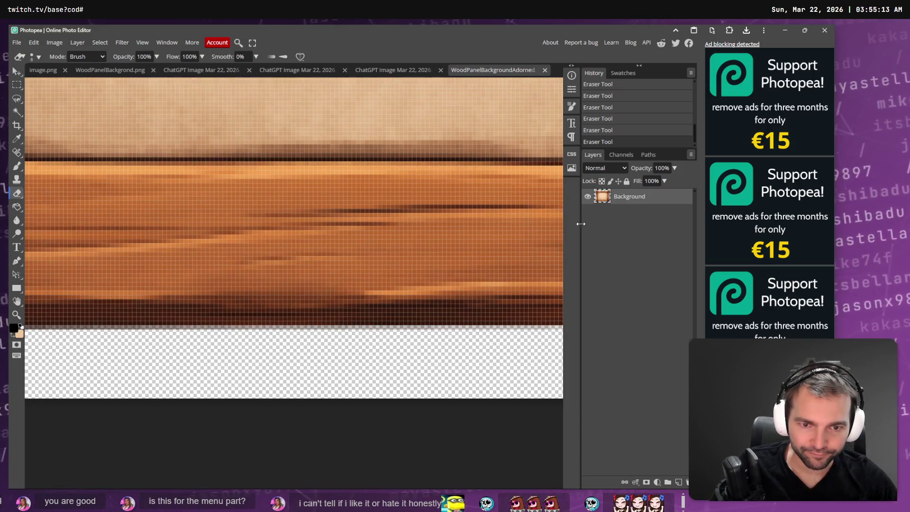
{"action": "scroll", "coordinate": [479, 246], "scroll_direction": "right", "scroll_amount": 10}
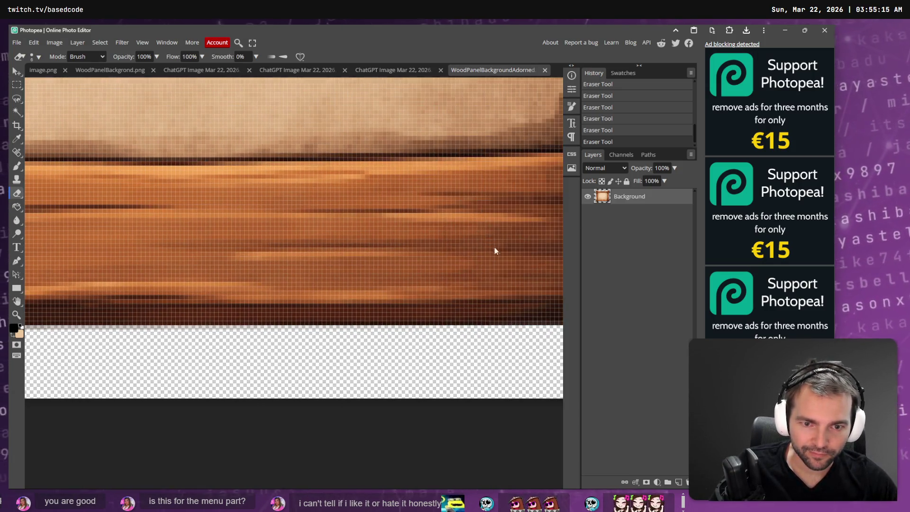
{"action": "scroll", "coordinate": [501, 281], "scroll_direction": "right", "scroll_amount": 4}
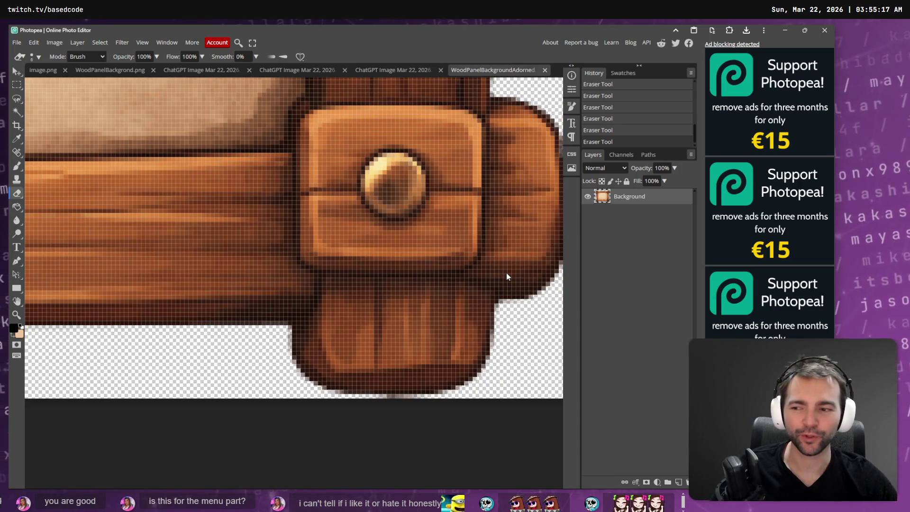
{"action": "scroll", "coordinate": [507, 272], "scroll_direction": "right", "scroll_amount": 1}
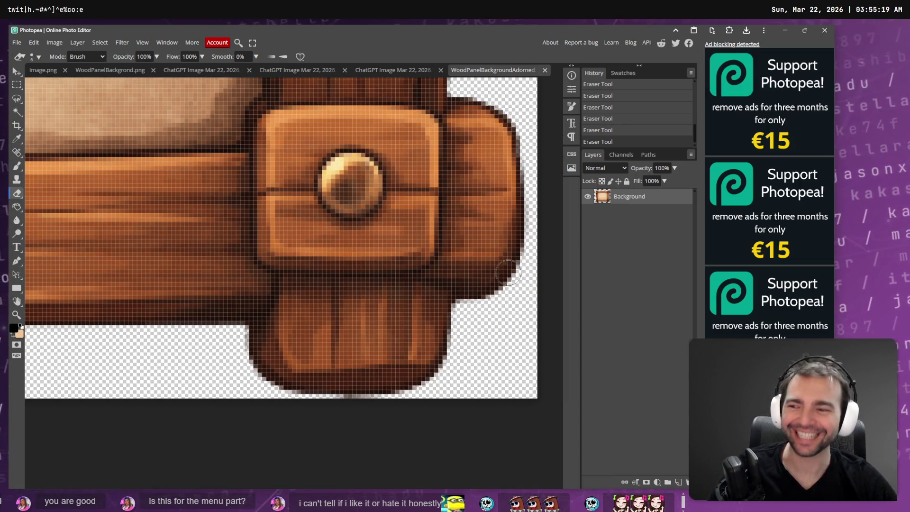
{"action": "key", "text": "alt+Tab"}
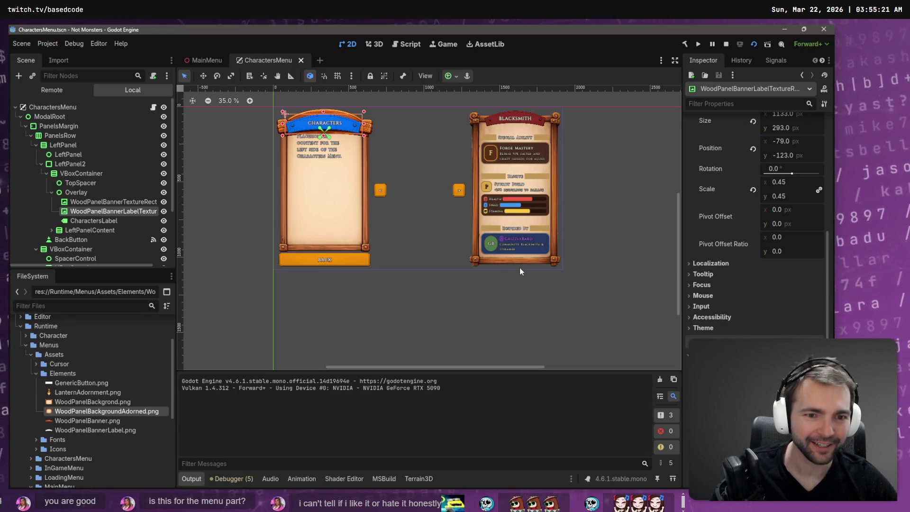
{"action": "key", "text": "F6"}
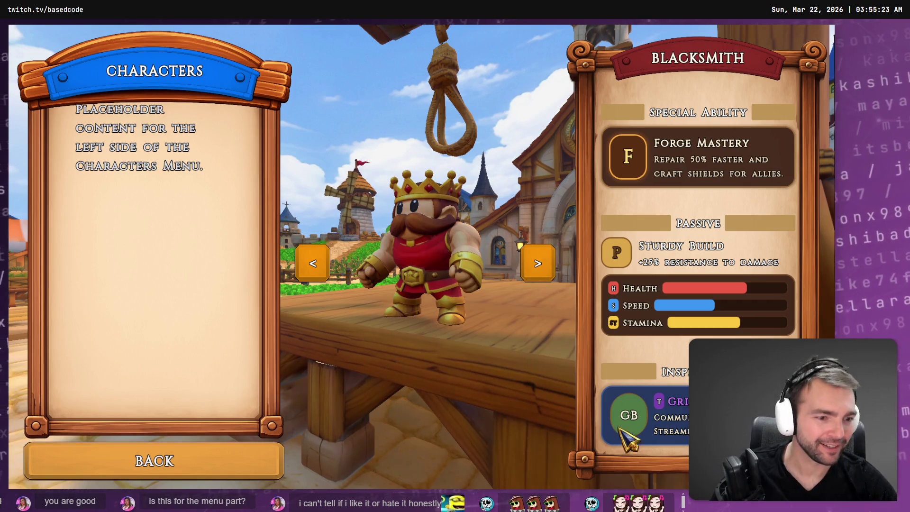
{"action": "key", "text": "alt+F4"}
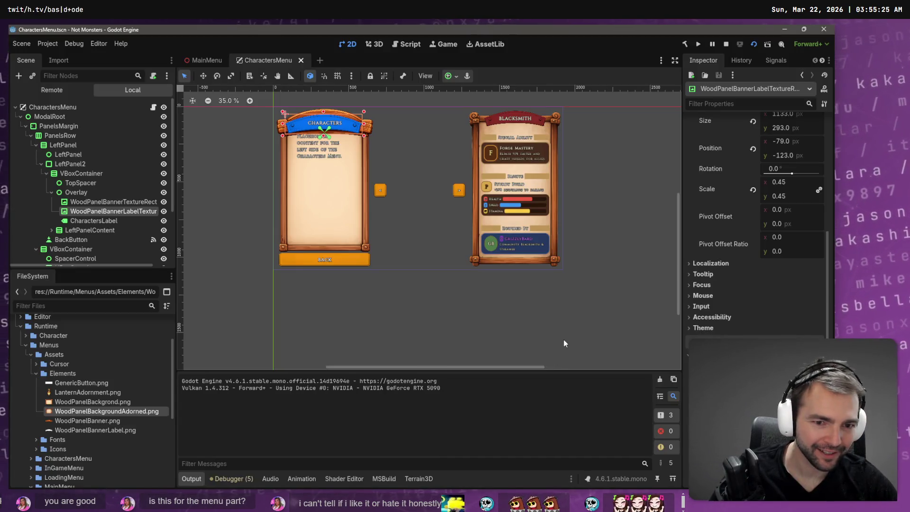
{"action": "key", "text": "alt+Tab"}
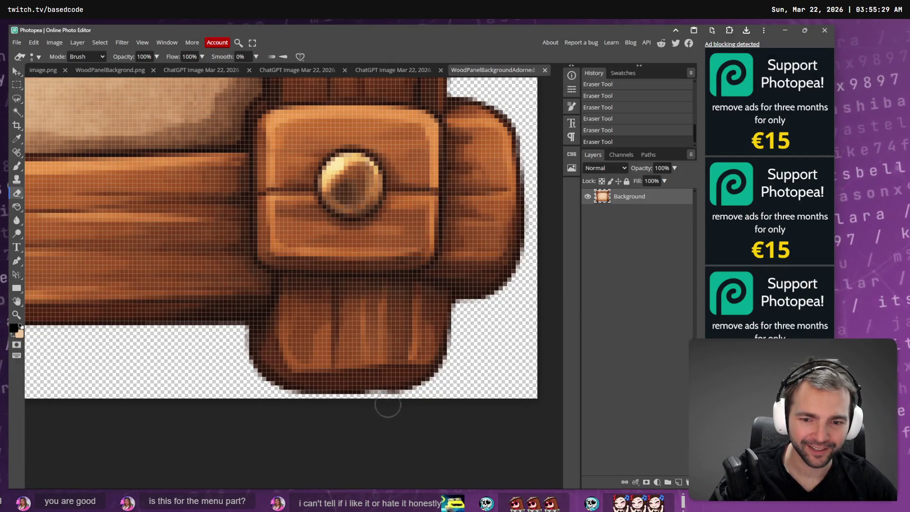
{"action": "key", "text": "alt+Tab"}
{"action": "key", "text": "F6"}
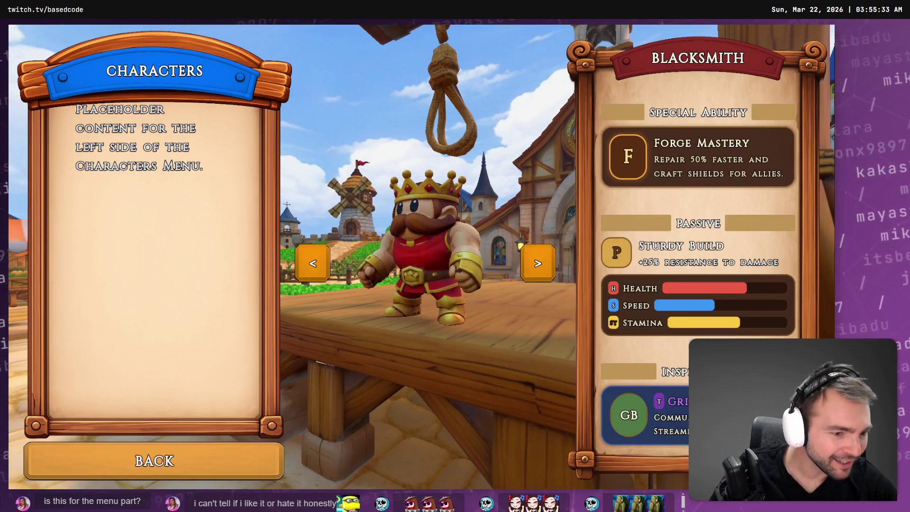
{"action": "key", "text": "F8"}
{"action": "key", "text": "alt+Tab"}
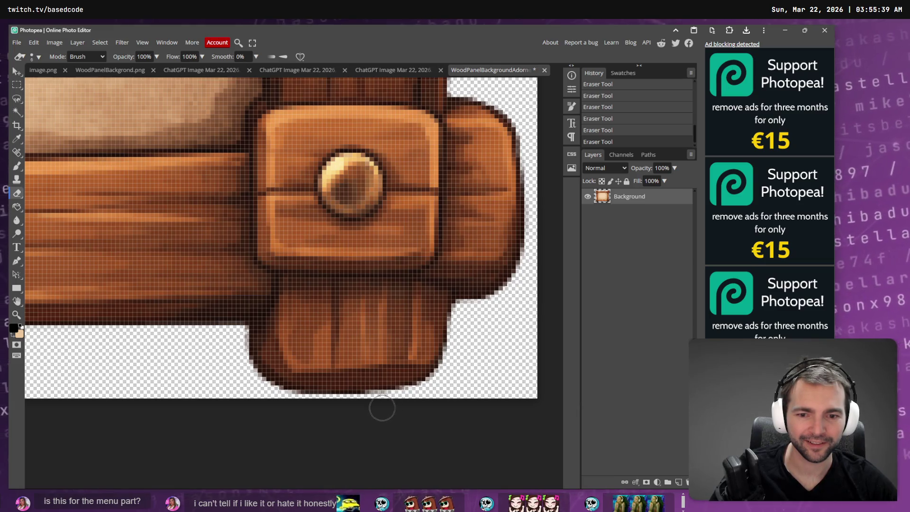
{"action": "key", "text": "alt+Tab"}
{"action": "key", "text": "F6"}
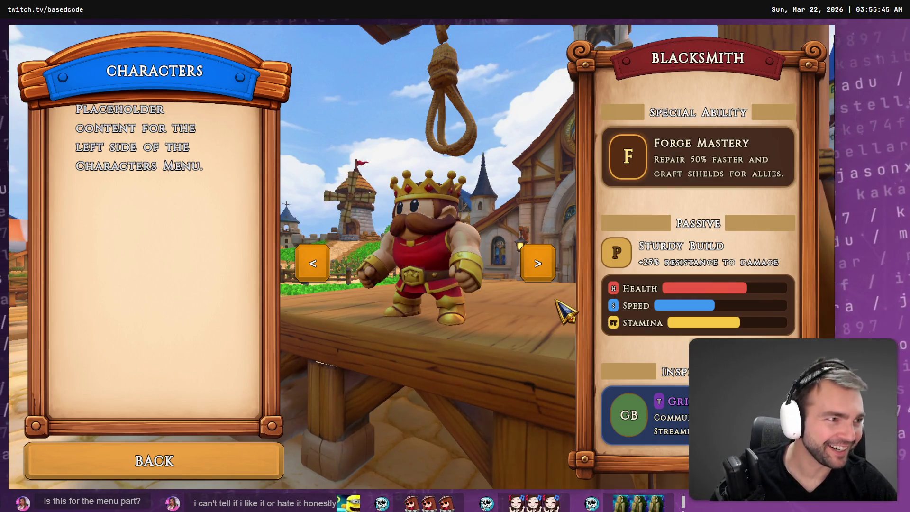
{"action": "key", "text": "alt+Tab"}
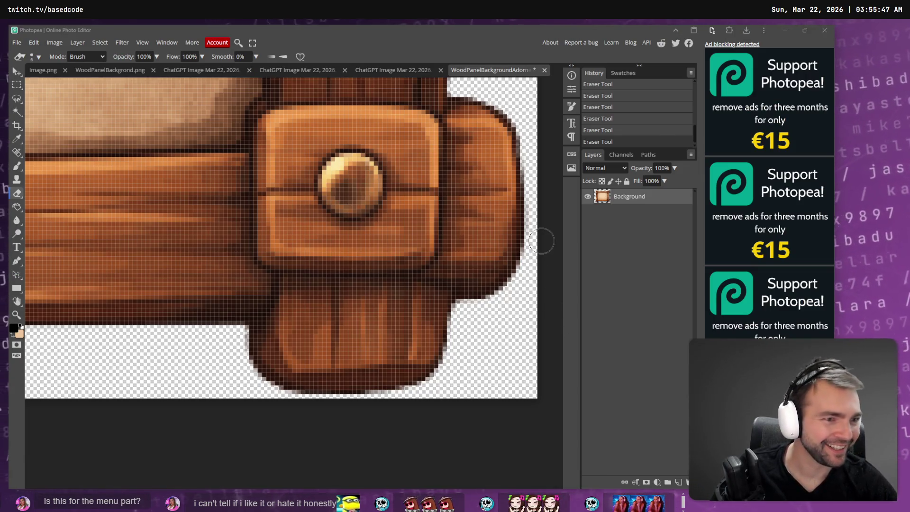
{"action": "key", "text": "alt+Tab"}
{"action": "key", "text": "alt+Tab"}
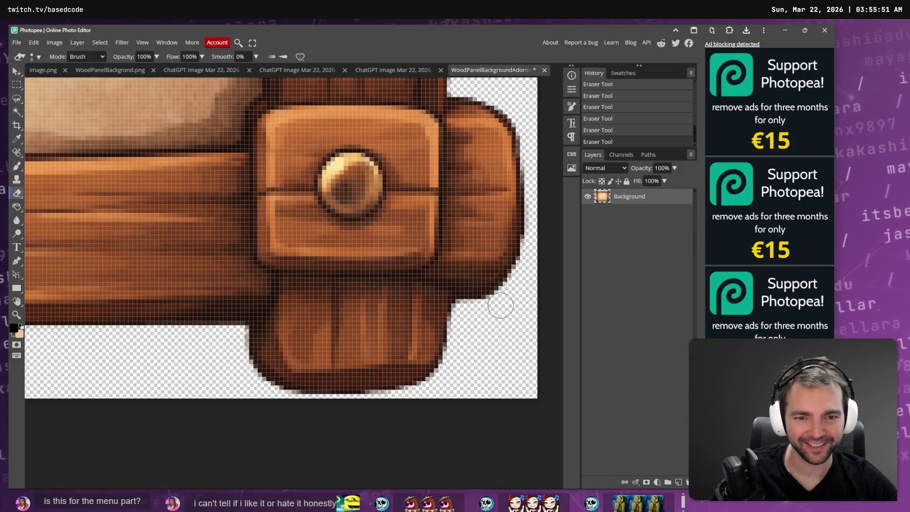
{"action": "key", "text": "alt+Tab"}
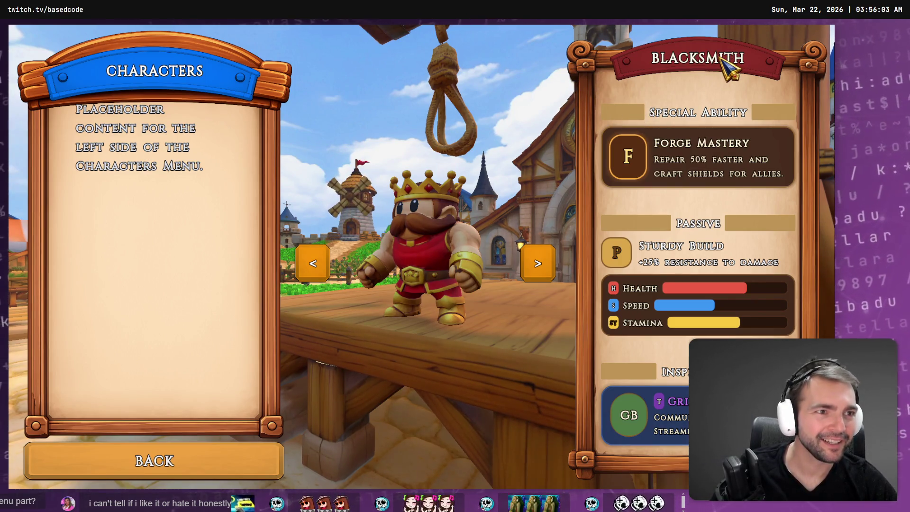
{"action": "key", "text": "alt+Tab"}
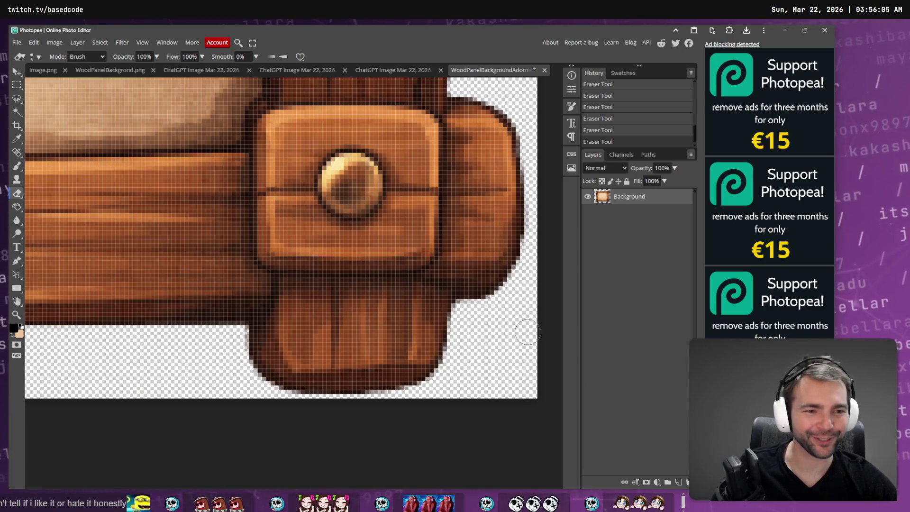
Inspect the panel's top-right swirl corner and compare it with the running game.
{"action": "scroll", "coordinate": [516, 322], "scroll_direction": "up", "scroll_amount": 5}
{"action": "scroll", "coordinate": [331, 194], "scroll_direction": "down", "scroll_amount": 5}
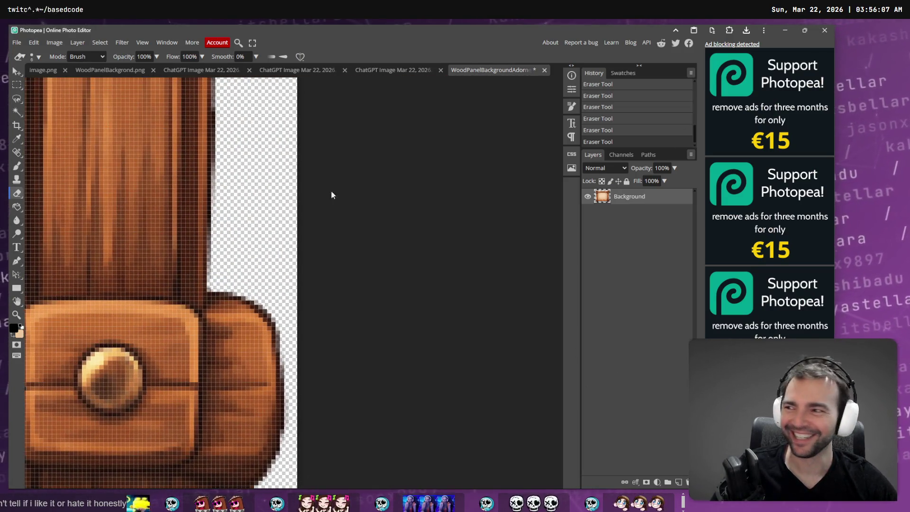
{"action": "scroll", "coordinate": [254, 119], "scroll_direction": "down", "scroll_amount": 2}
{"action": "mouse_move", "coordinate": [251, 132]}
{"action": "left_mouse_down"}
{"action": "mouse_move", "coordinate": [411, 208]}
{"action": "mouse_move", "coordinate": [404, 327]}
{"action": "left_mouse_up"}
{"action": "scroll", "coordinate": [359, 197], "scroll_direction": "up", "scroll_amount": 3}
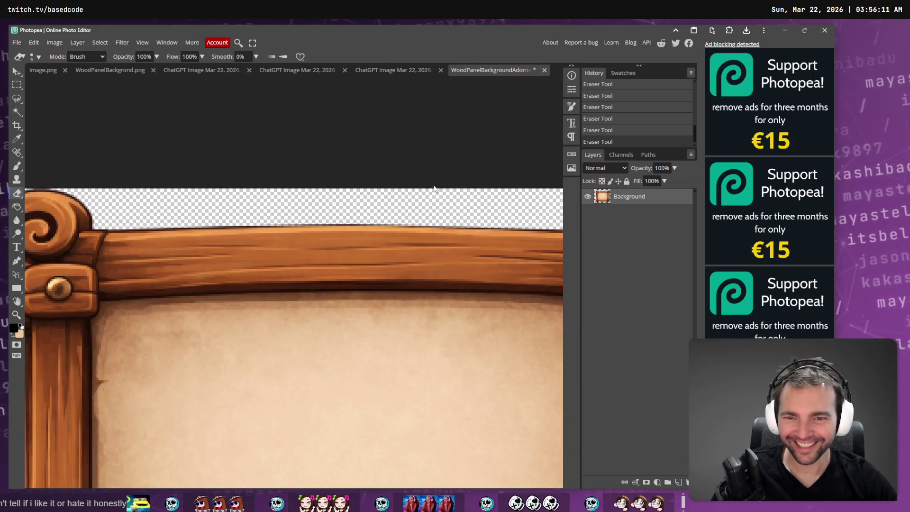
{"action": "key", "text": "alt+Tab"}
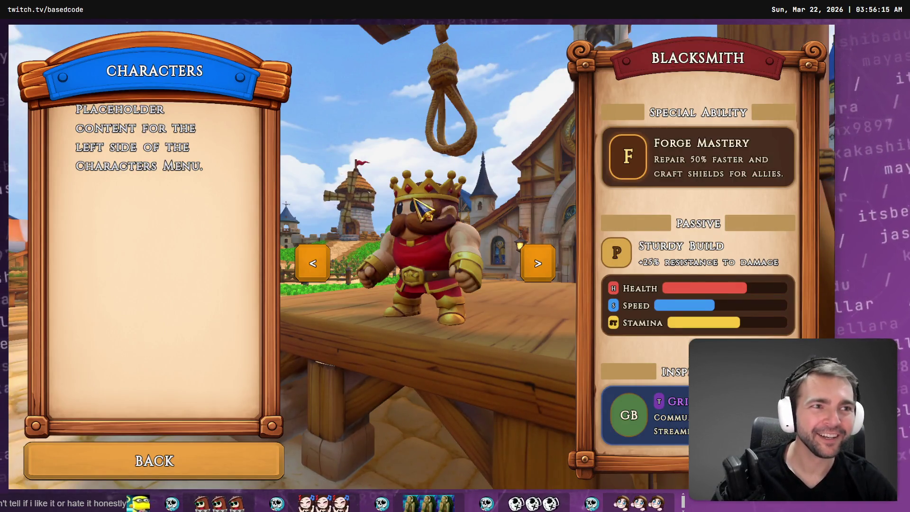
{"action": "key", "text": "alt+Tab"}
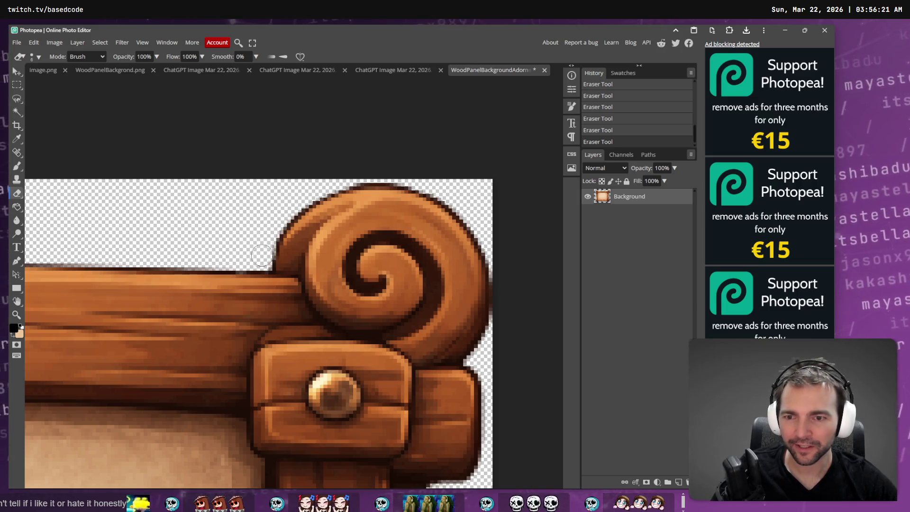
{"action": "key", "text": "alt+Tab"}
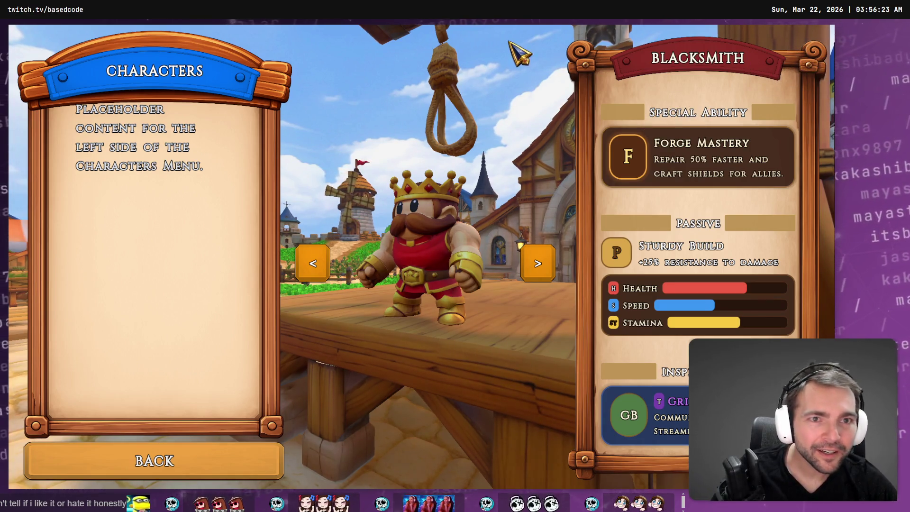
{"action": "key", "text": "alt+Tab"}
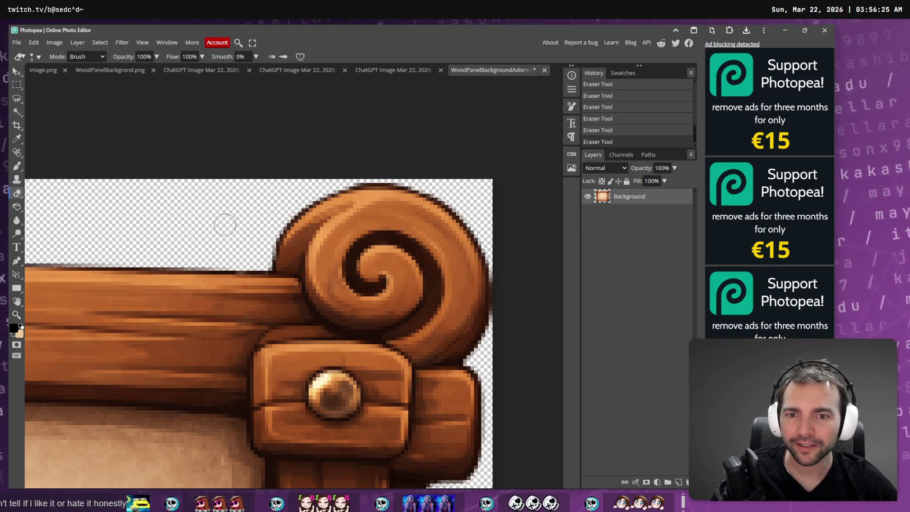
Pan across the frame image and compare it again with the in-game panel.
{"action": "scroll", "coordinate": [227, 209], "scroll_direction": "up", "scroll_amount": 3}
{"action": "scroll", "coordinate": [237, 213], "scroll_direction": "down", "scroll_amount": 3}
{"action": "scroll", "coordinate": [218, 203], "scroll_direction": "left", "scroll_amount": 4}
{"action": "scroll", "coordinate": [222, 183], "scroll_direction": "right", "scroll_amount": 6}
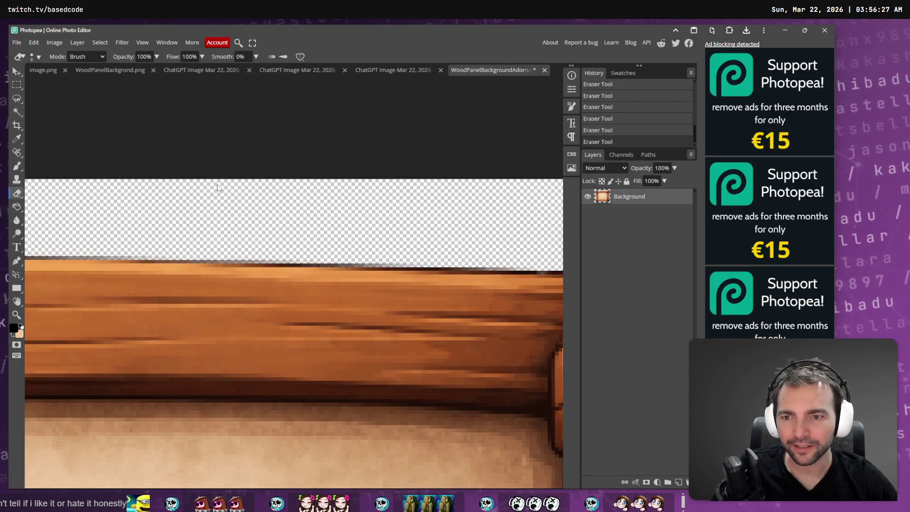
{"action": "scroll", "coordinate": [166, 199], "scroll_direction": "left", "scroll_amount": 8}
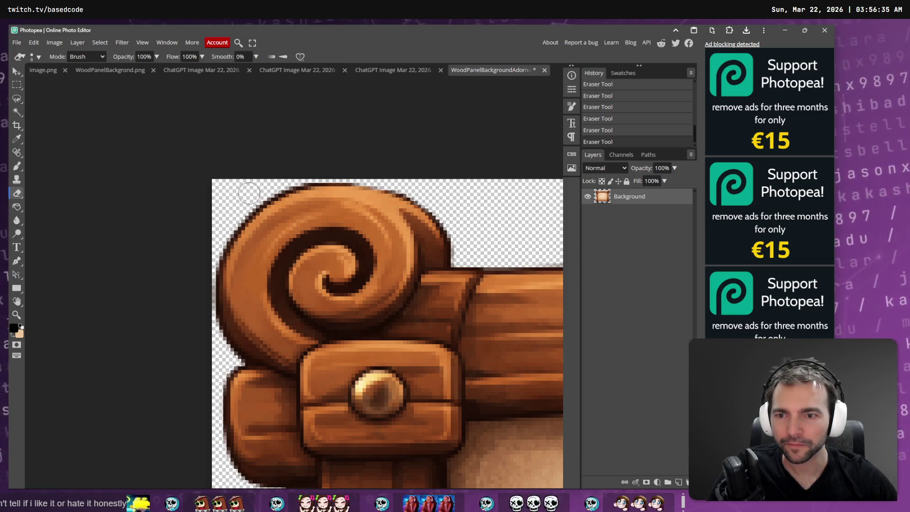
{"action": "key", "text": "alt+Tab"}
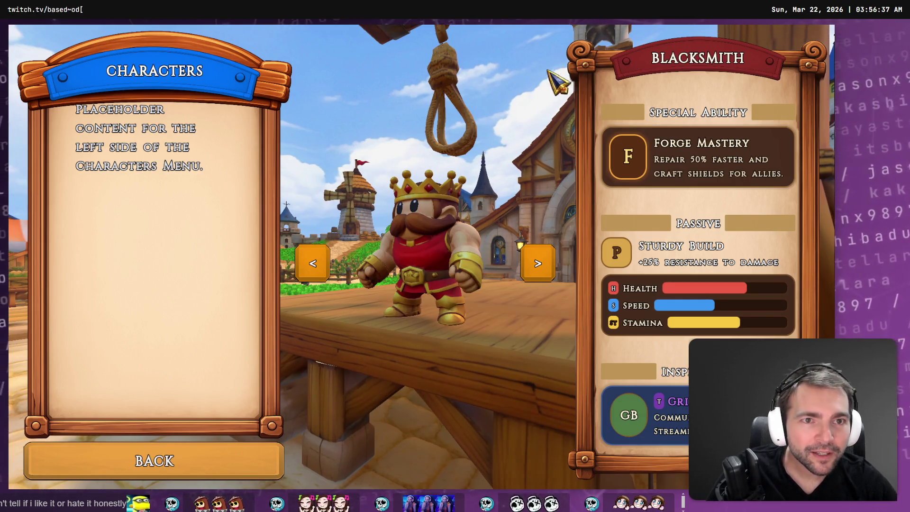
{"action": "key", "text": "alt+Tab"}
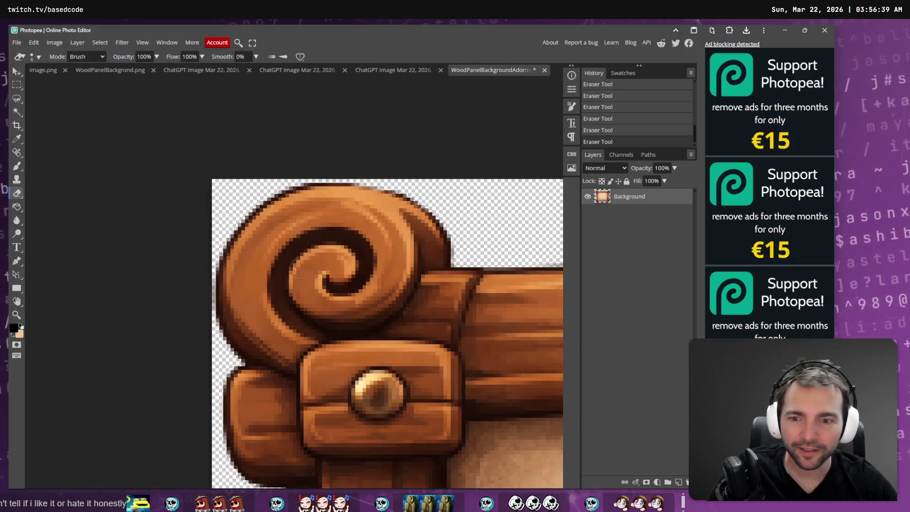
Erase the dark edge pixels along the left post's outer edge and save the image.
{"action": "scroll", "coordinate": [252, 335], "scroll_direction": "up", "scroll_amount": 3}
{"action": "scroll", "coordinate": [253, 334], "scroll_direction": "down", "scroll_amount": 1}
{"action": "left_click_drag", "start_coordinate": [279, 240], "coordinate": [278, 255]}
{"action": "key", "text": "ctrl+z"}
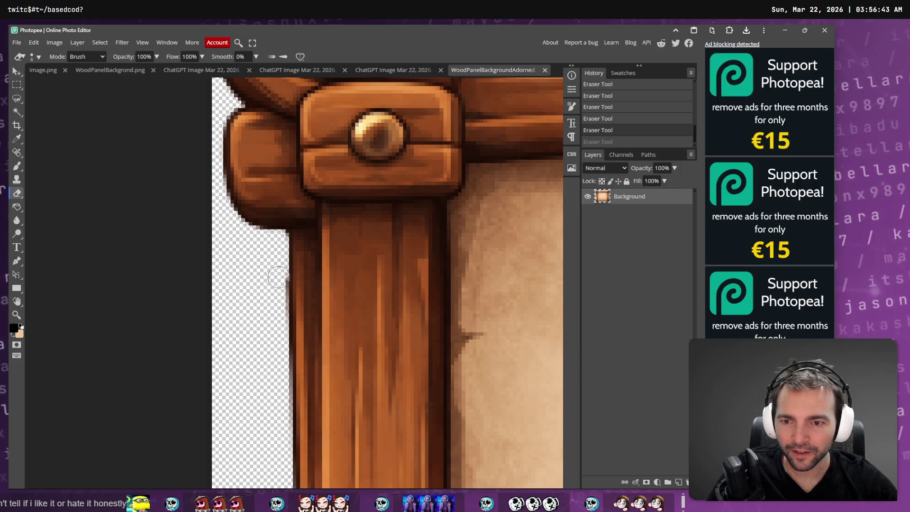
{"action": "mouse_move", "coordinate": [279, 384]}
{"action": "left_mouse_down"}
{"action": "mouse_move", "coordinate": [278, 291]}
{"action": "mouse_move", "coordinate": [283, 386]}
{"action": "left_mouse_up"}
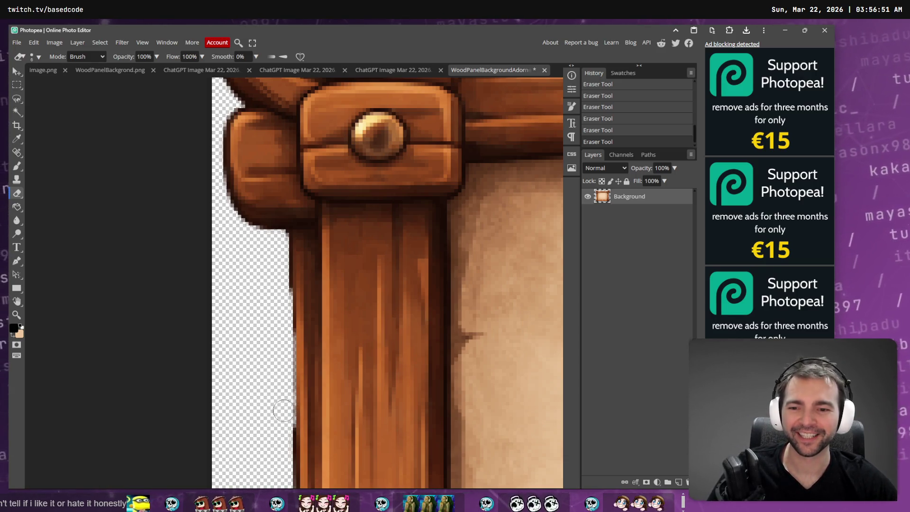
{"action": "key", "text": "ctrl+s"}
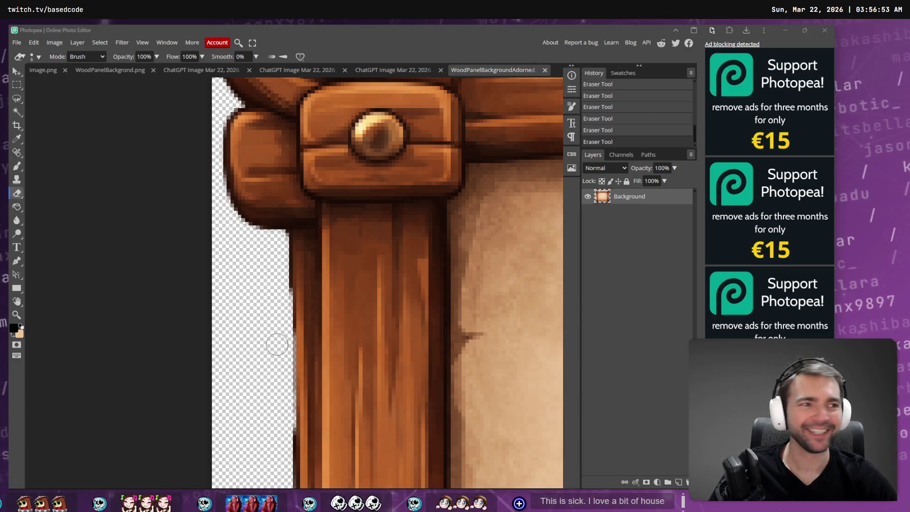
Let Godot reimport the image and check the updated panel in the running game.
{"action": "key", "text": "alt+Tab"}
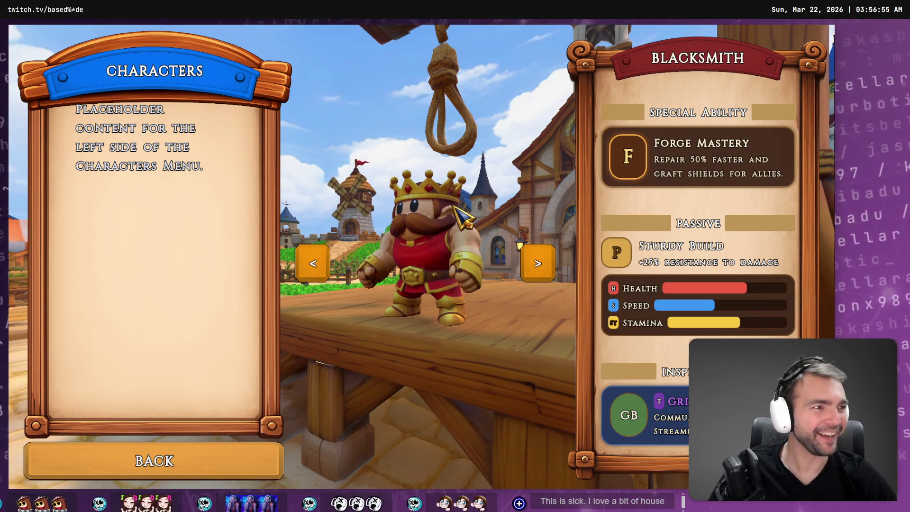
{"action": "key", "text": "alt+Tab"}
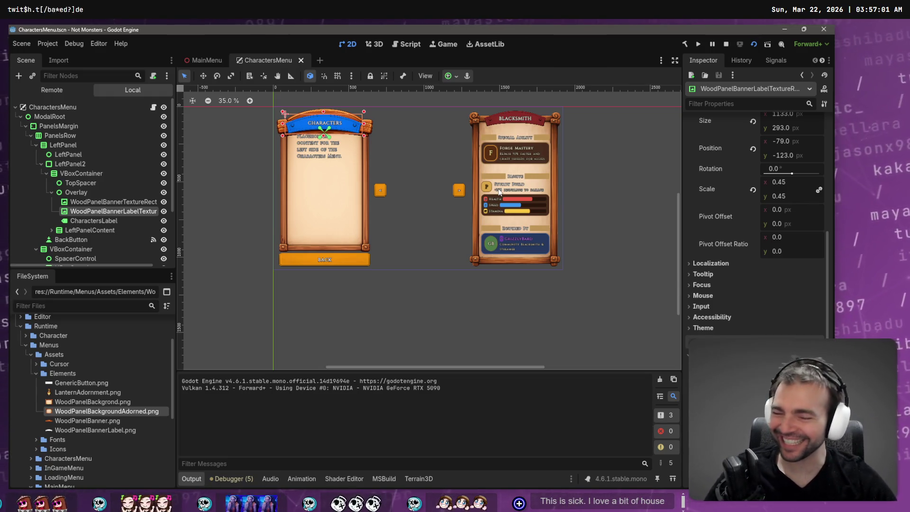
{"action": "key", "text": "alt+Tab"}
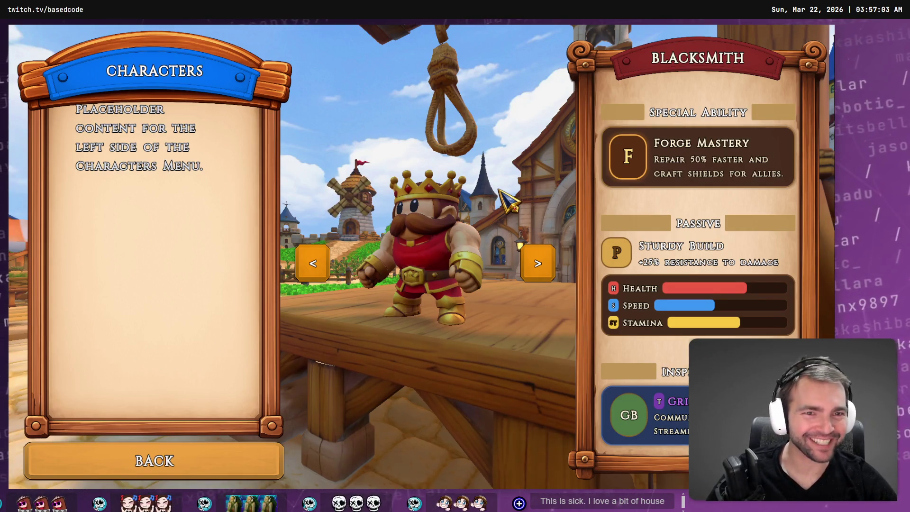
{"action": "key", "text": "alt+Tab"}
{"action": "key", "text": "alt+Tab"}
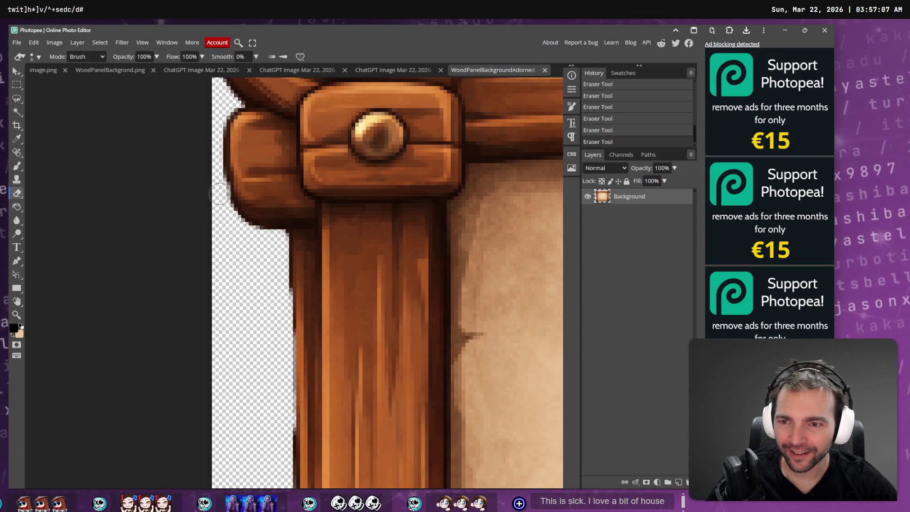
Undo and restore the last erase stroke while checking the eraser's mode and brush size.
{"action": "key", "text": "ctrl+z"}
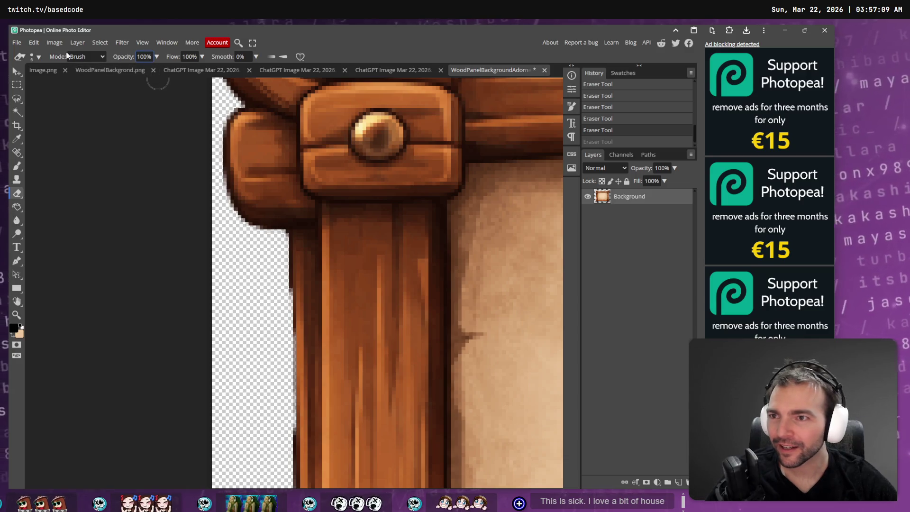
{"action": "left_click", "coordinate": [84, 57]}
{"action": "left_click", "coordinate": [33, 57]}
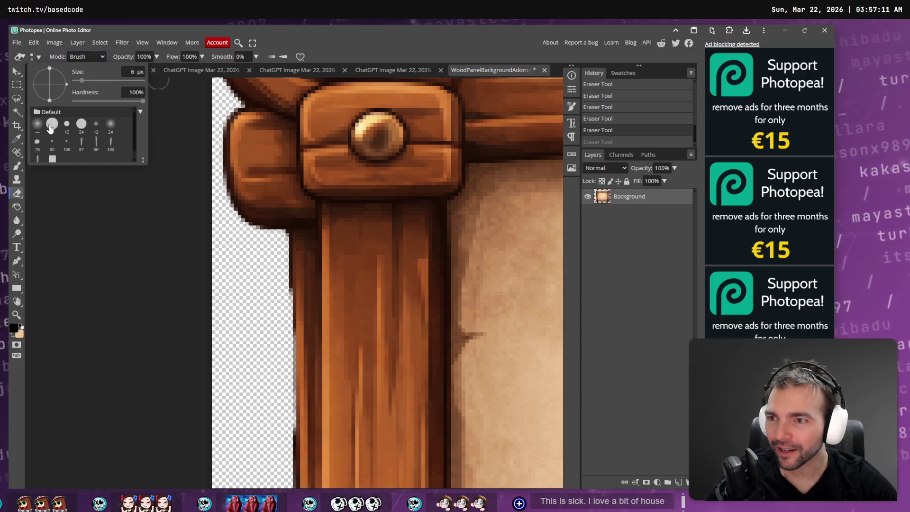
{"action": "left_click", "coordinate": [250, 260]}
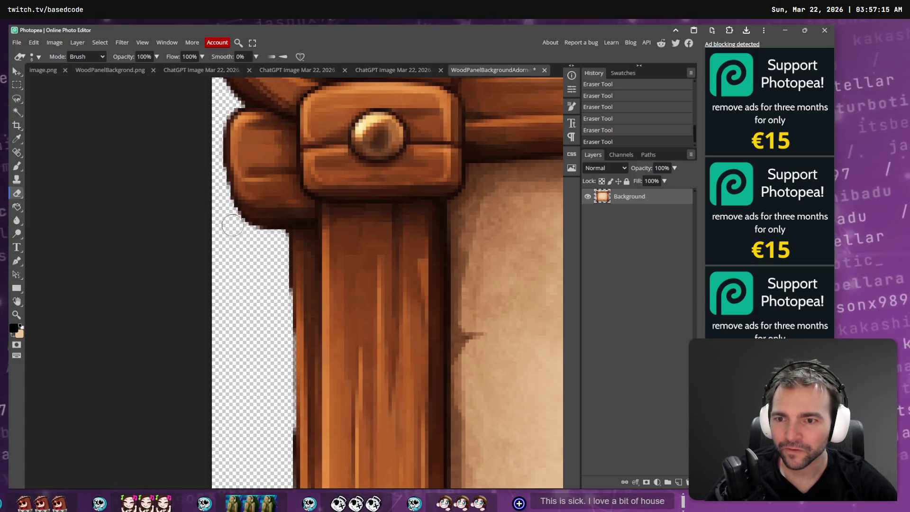
{"action": "key", "text": "alt+Tab"}
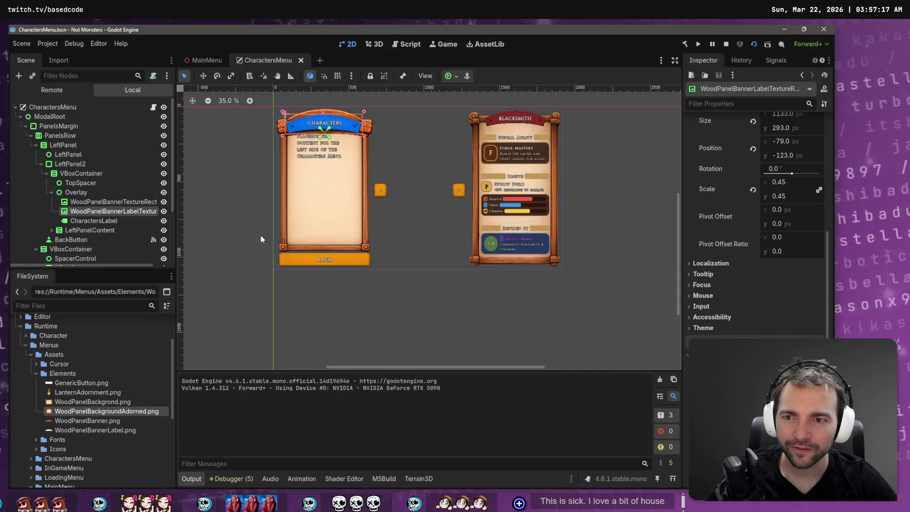
Run the Characters menu in-game with F6 to view the panels, then close it.
{"action": "key", "text": "F6"}
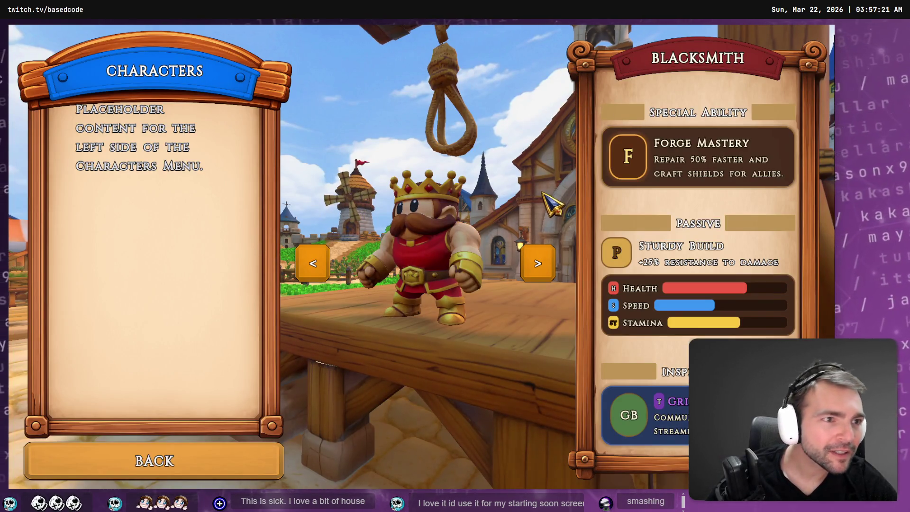
{"action": "key", "text": "F8"}
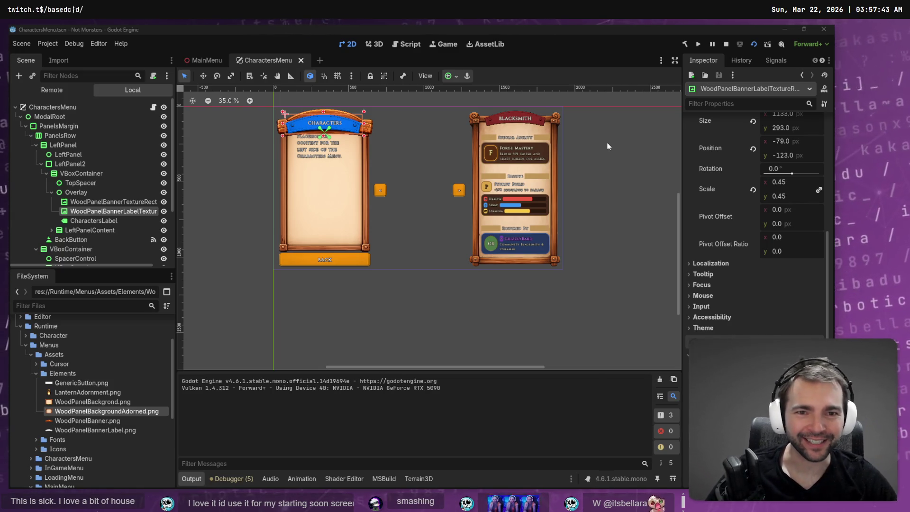
{"action": "scroll", "coordinate": [563, 167], "scroll_direction": "up", "scroll_amount": 3}
{"action": "scroll", "coordinate": [564, 167], "scroll_direction": "down", "scroll_amount": 2}
{"action": "scroll", "coordinate": [537, 189], "scroll_direction": "up", "scroll_amount": 5}
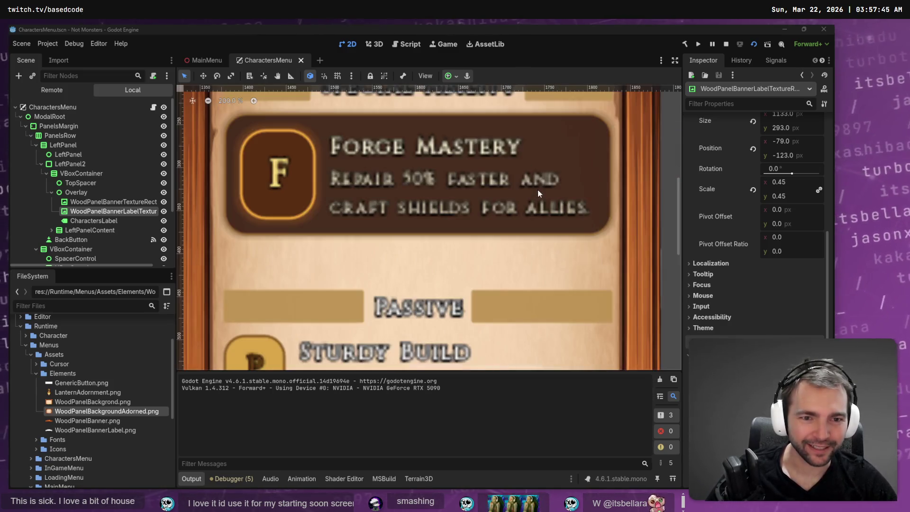
{"action": "scroll", "coordinate": [537, 189], "scroll_direction": "down", "scroll_amount": 4}
{"action": "scroll", "coordinate": [537, 189], "scroll_direction": "up", "scroll_amount": 2}
Inspect RightPanel's Panel StyleBoxTexture override, then save the CharactersMenu scene.
{"action": "left_click", "coordinate": [538, 231]}
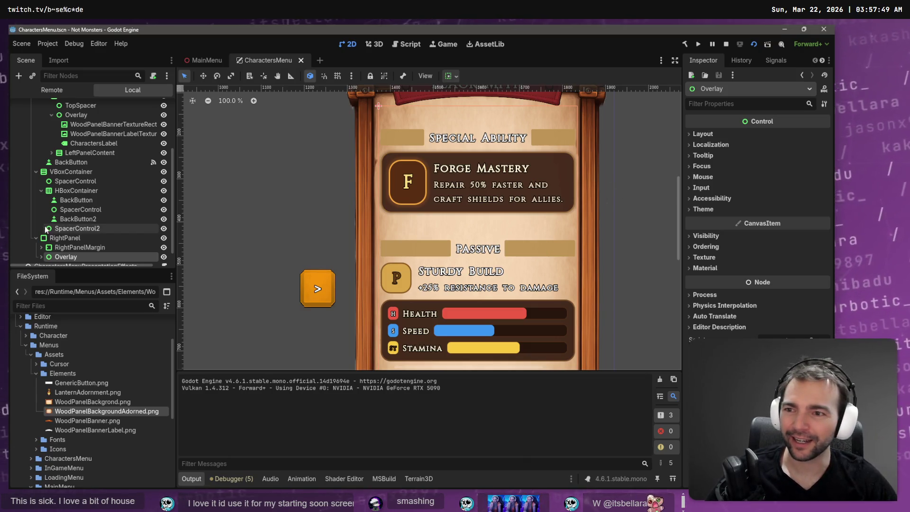
{"action": "scroll", "coordinate": [83, 218], "scroll_direction": "down", "scroll_amount": 1}
{"action": "left_click", "coordinate": [86, 234]}
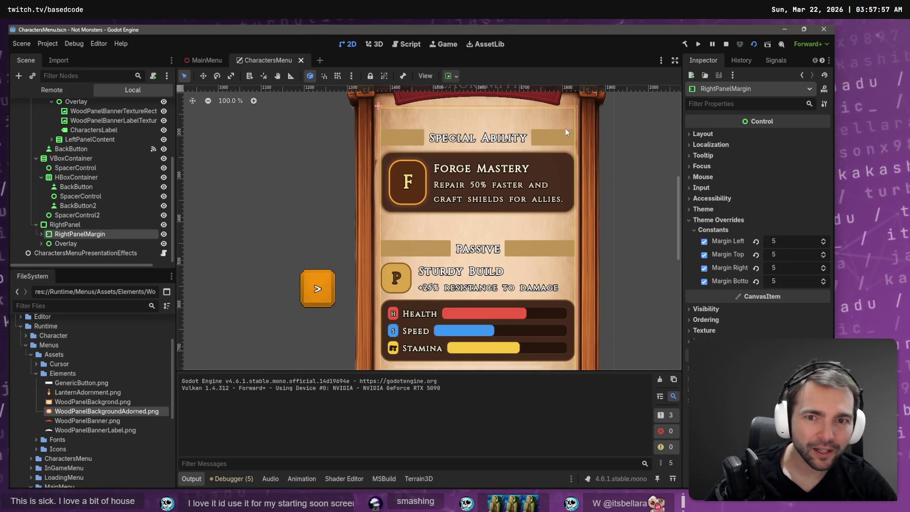
{"action": "scroll", "coordinate": [565, 129], "scroll_direction": "down", "scroll_amount": 1}
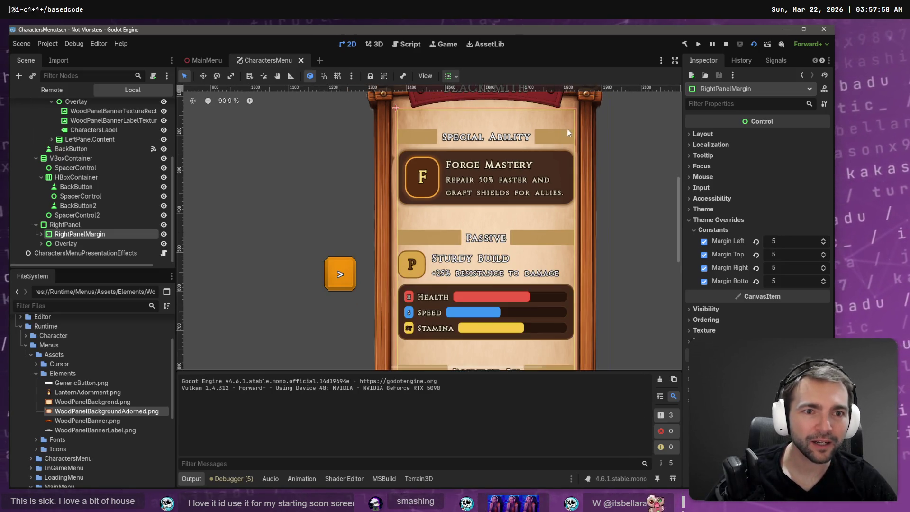
{"action": "left_click", "coordinate": [72, 225]}
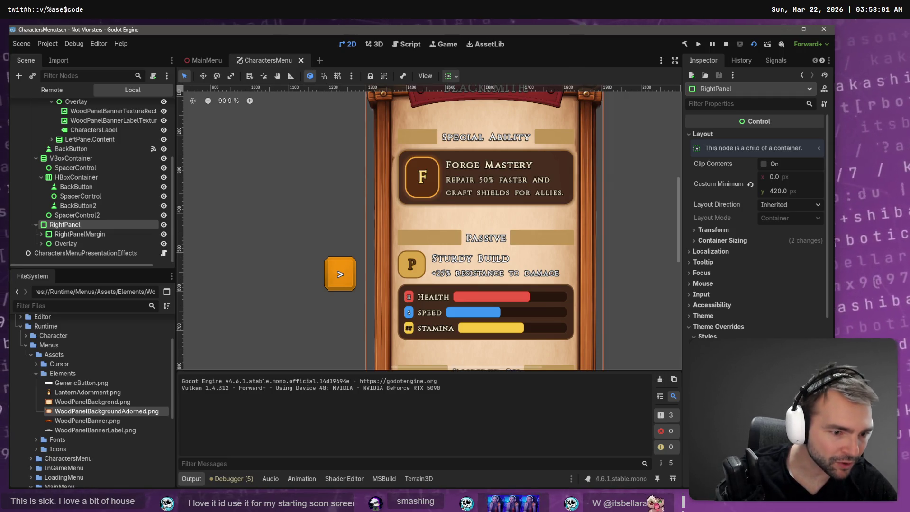
{"action": "scroll", "coordinate": [755, 213], "scroll_direction": "down", "scroll_amount": 2}
{"action": "scroll", "coordinate": [755, 214], "scroll_direction": "down", "scroll_amount": 2}
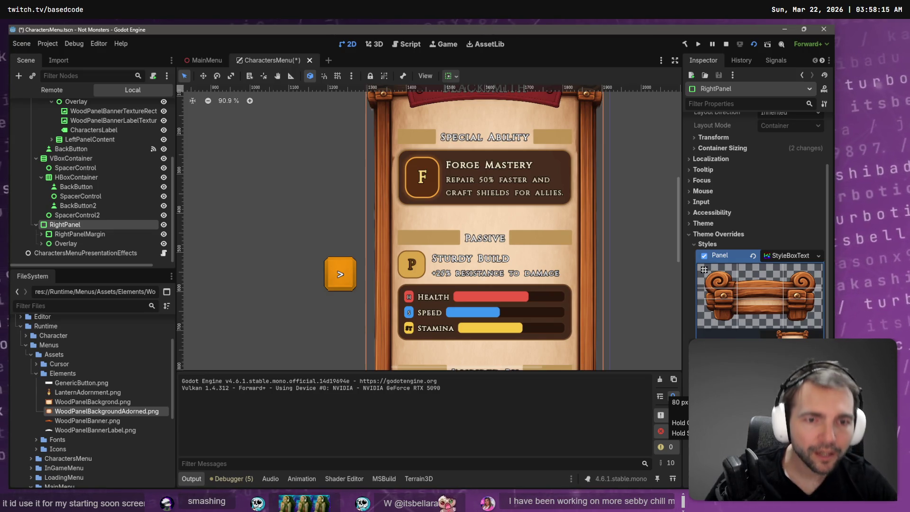
{"action": "key", "text": "ctrl+s"}
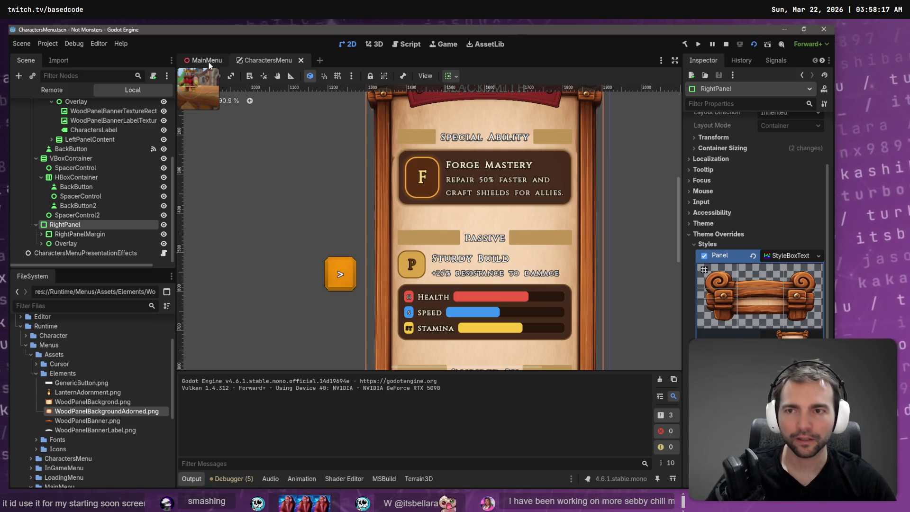
{"action": "left_click", "coordinate": [209, 61]}
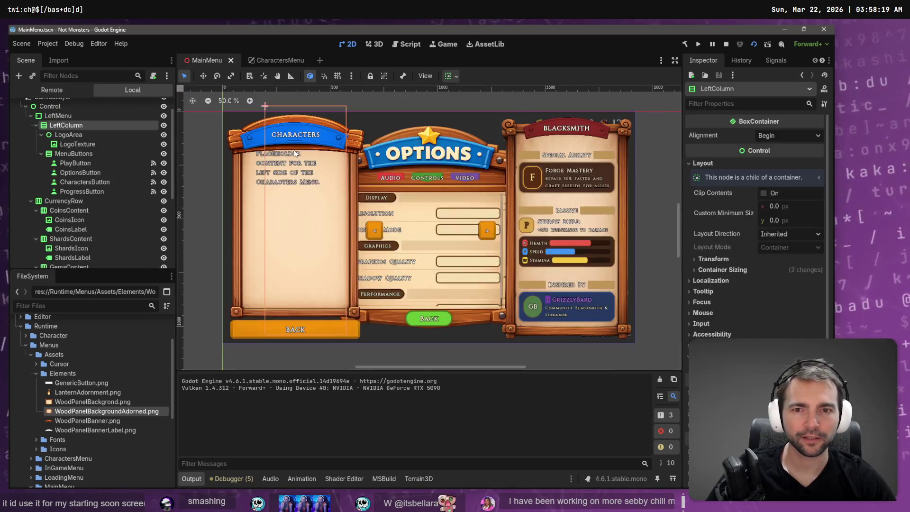
Run the game with F5, go BACK to the title screen, open CHARACTERS, and close the game.
{"action": "key", "text": "F5"}
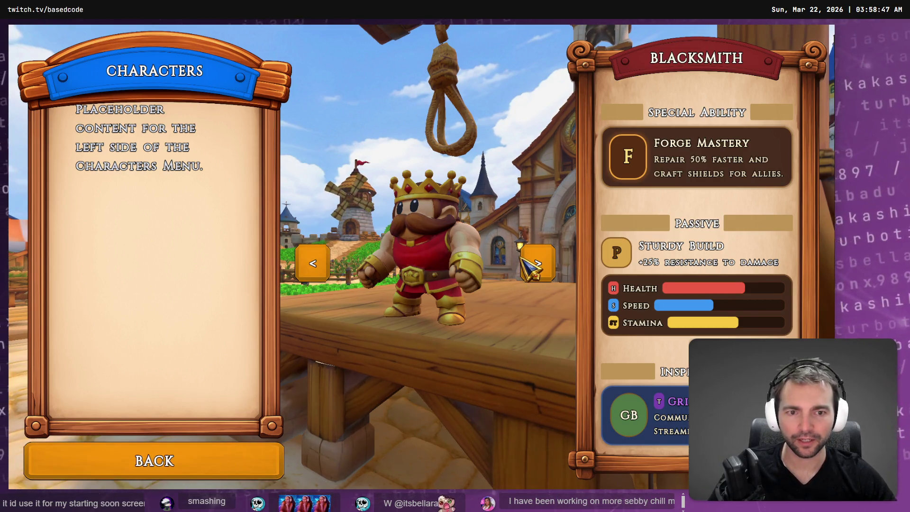
{"action": "left_click", "coordinate": [211, 450]}
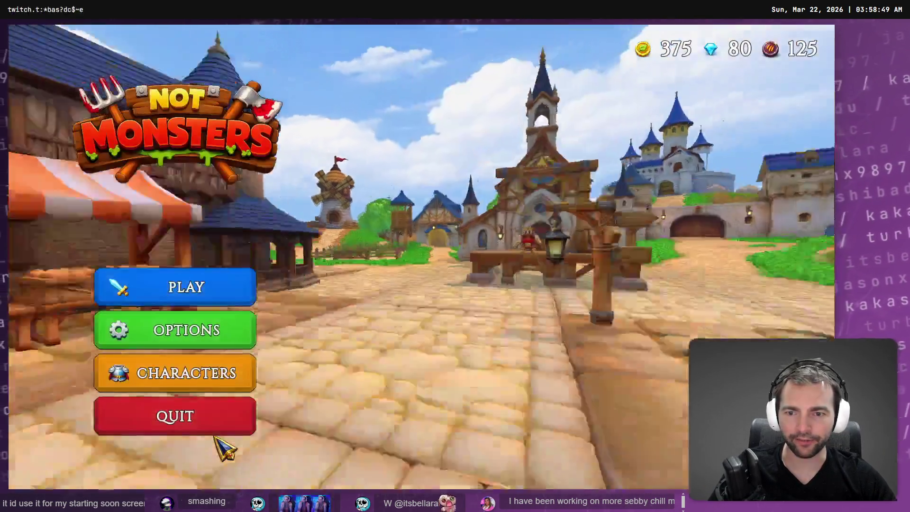
{"action": "left_click", "coordinate": [209, 371]}
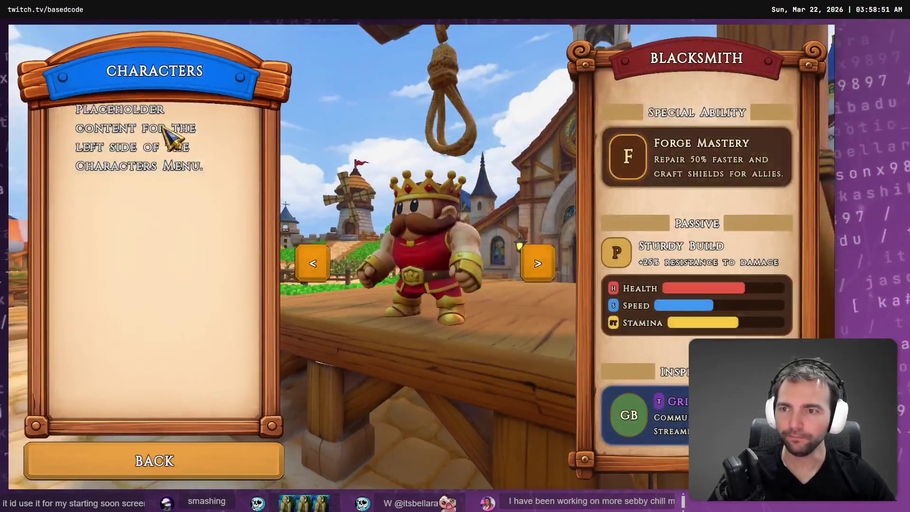
{"action": "key", "text": "F8"}
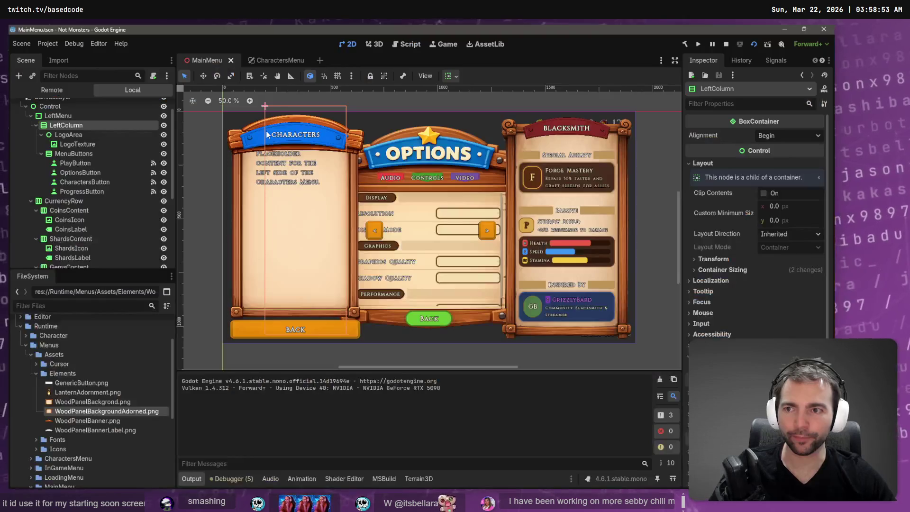
{"action": "left_click", "coordinate": [77, 144]}
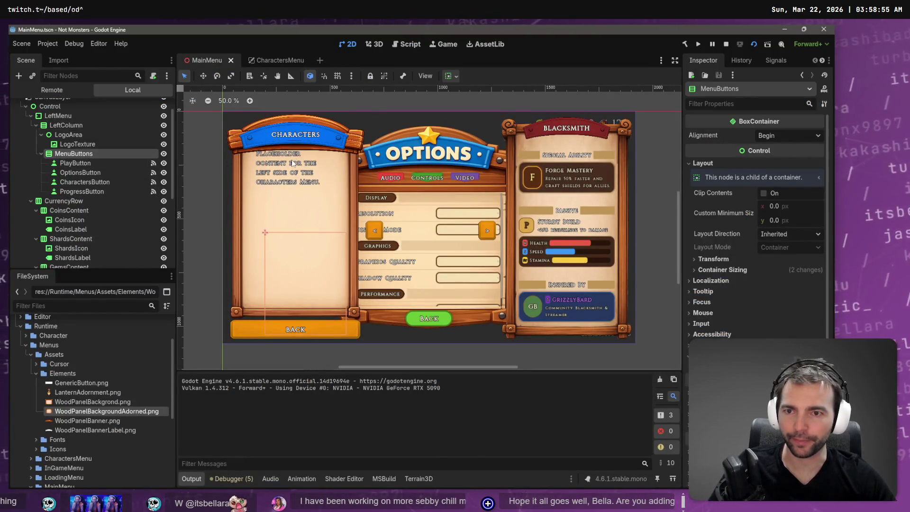
Collapse and inspect the LeftColumn and MenuButtons nodes, then switch to the CharactersMenu scene.
{"action": "left_click", "coordinate": [42, 135]}
{"action": "left_click", "coordinate": [56, 125]}
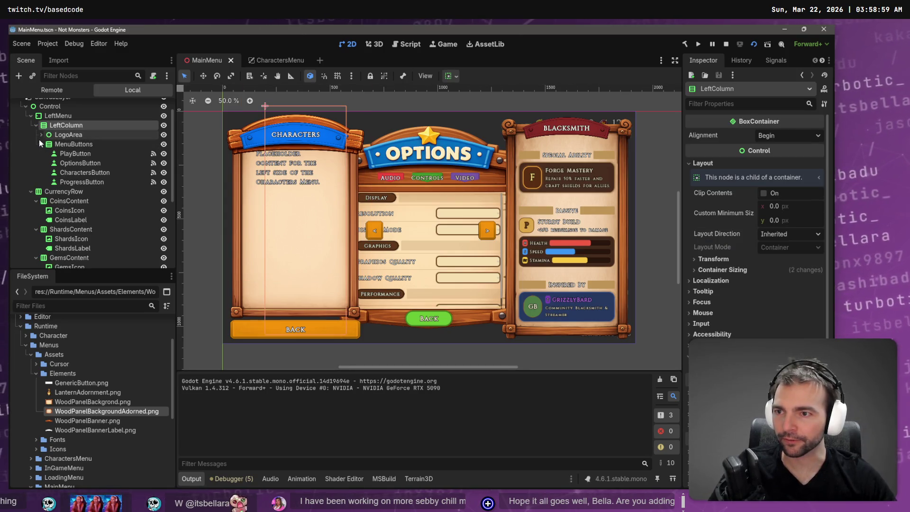
{"action": "left_click", "coordinate": [41, 144]}
{"action": "left_click", "coordinate": [61, 144]}
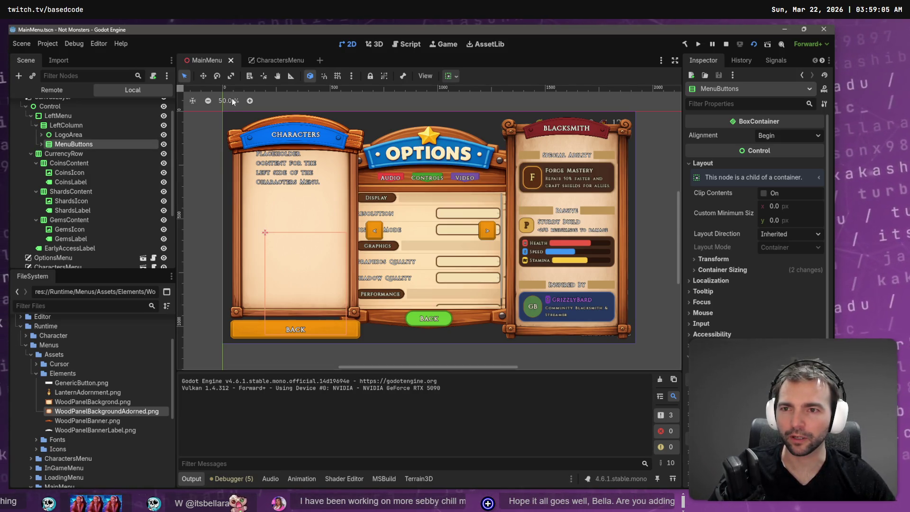
{"action": "left_click", "coordinate": [273, 59]}
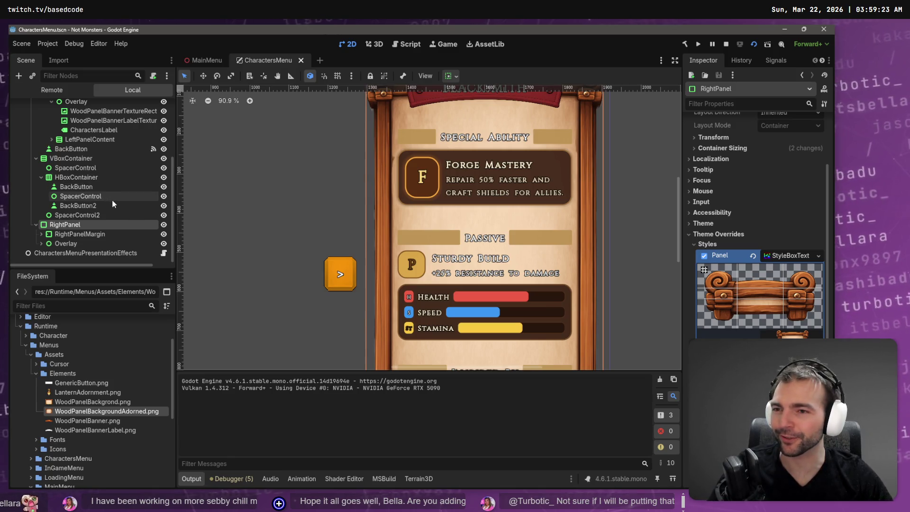
{"action": "left_click", "coordinate": [92, 206]}
Focus BackButton2 and browse the left panel's label, LeftPanelContent, Overlay and TopSpacer nodes.
{"action": "key", "text": "f"}
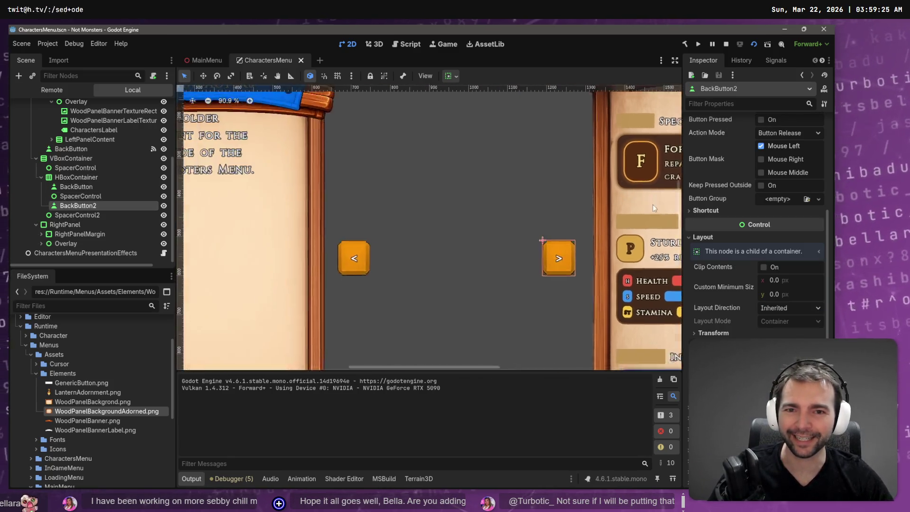
{"action": "left_click", "coordinate": [402, 178]}
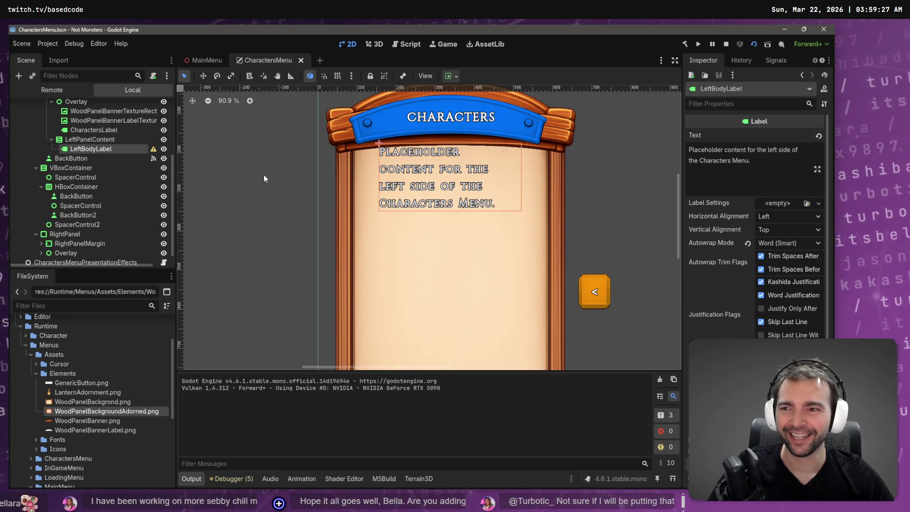
{"action": "left_click", "coordinate": [92, 140]}
{"action": "scroll", "coordinate": [95, 152], "scroll_direction": "up", "scroll_amount": 1}
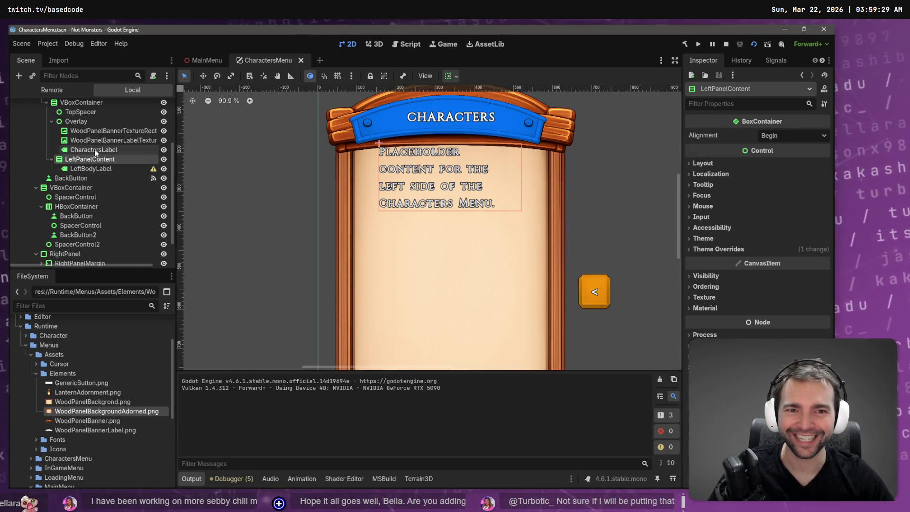
{"action": "scroll", "coordinate": [87, 137], "scroll_direction": "up", "scroll_amount": 1}
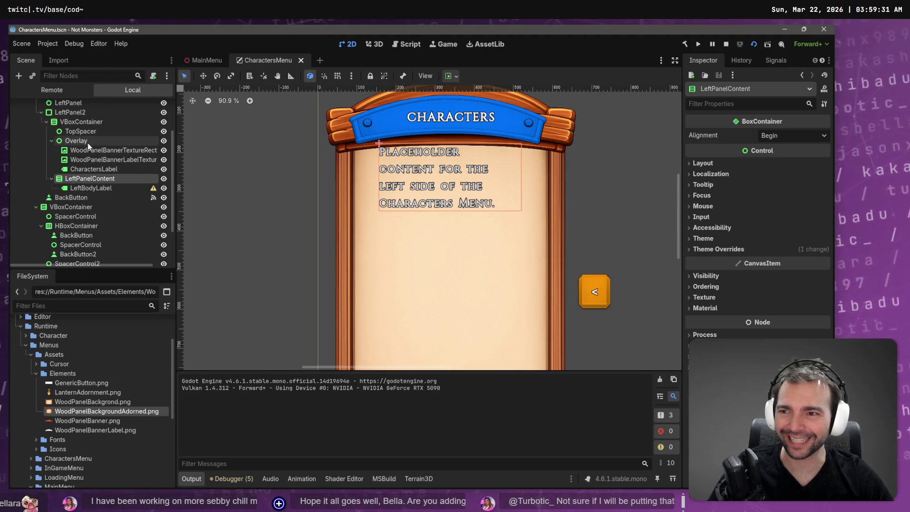
{"action": "left_click", "coordinate": [86, 141]}
{"action": "left_click", "coordinate": [76, 131]}
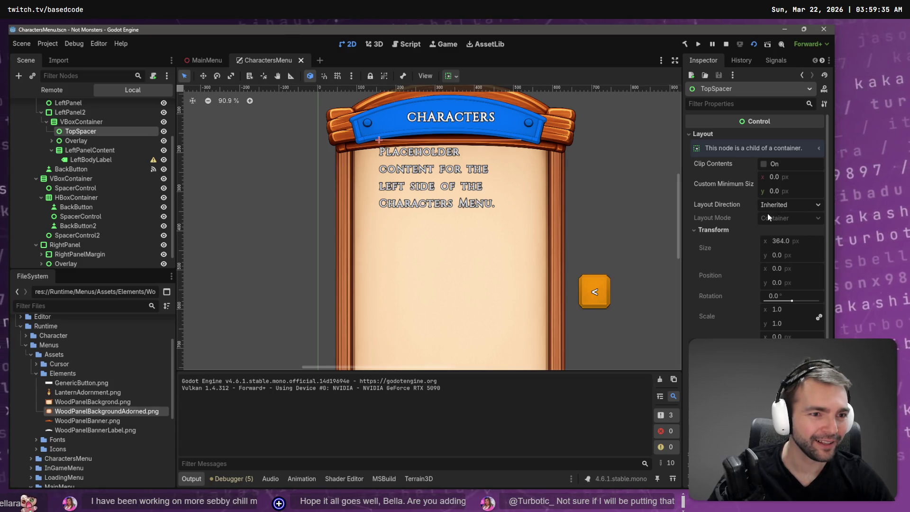
Set TopSpacer's minimum height to 20, then undo the change.
{"action": "left_click_drag", "start_coordinate": [777, 192], "coordinate": [776, 192]}
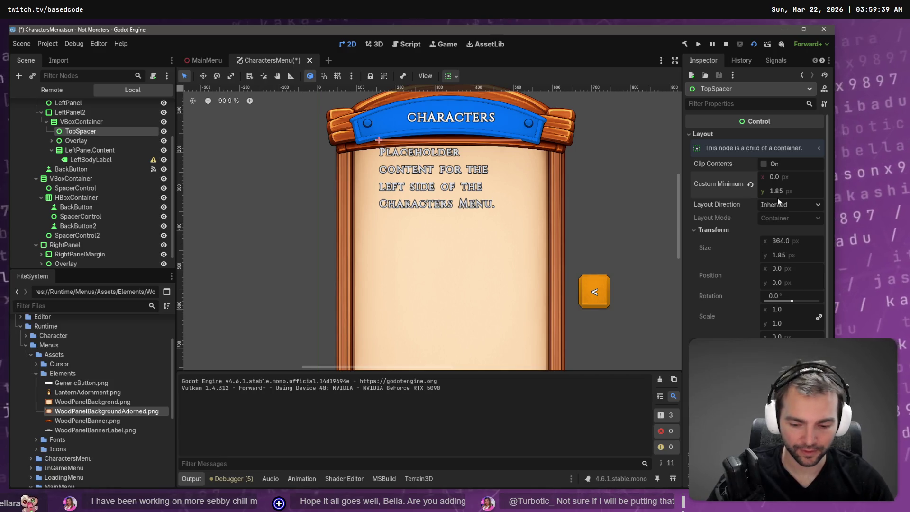
{"action": "left_click", "coordinate": [779, 191]}
{"action": "type", "text": "20"}
{"action": "key", "text": "Return"}
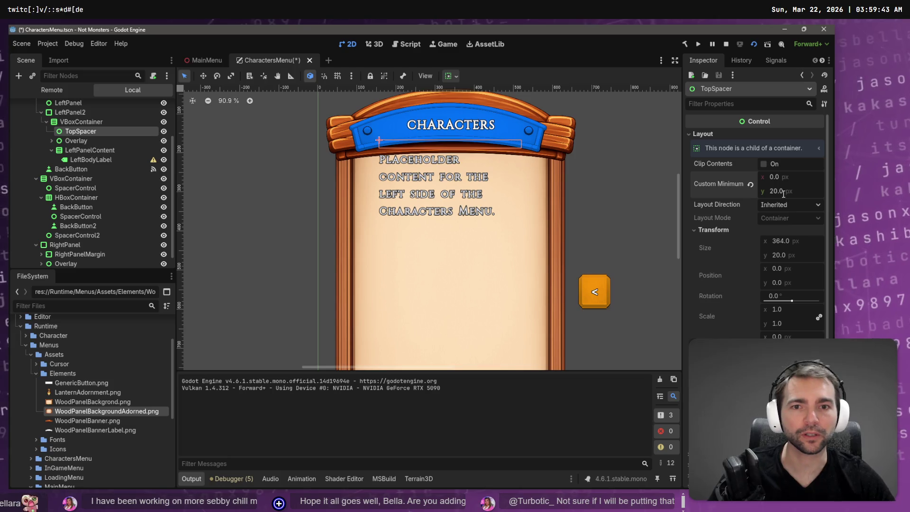
{"action": "key", "text": "ctrl+z"}
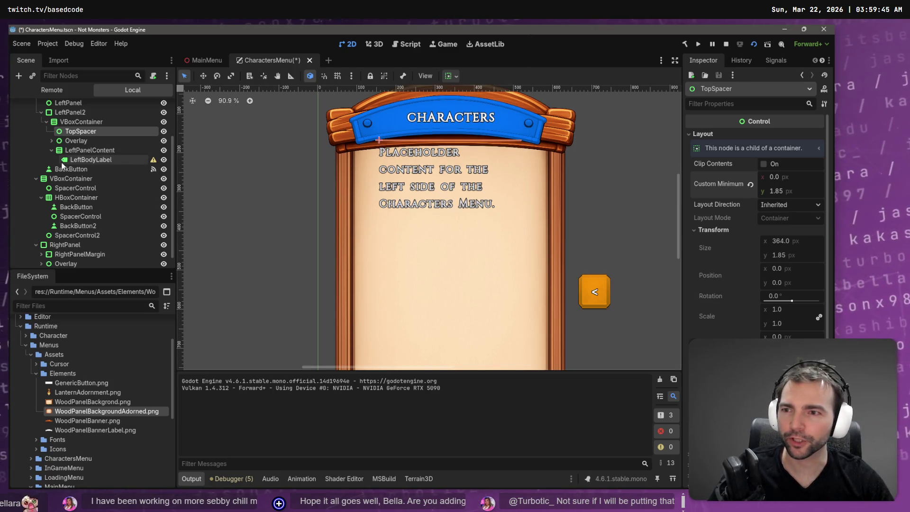
Move TopSpacer below the banner Overlay, give it a 20 px minimum height, and save.
{"action": "left_click", "coordinate": [90, 138]}
{"action": "left_click", "coordinate": [92, 130]}
{"action": "left_click_drag", "start_coordinate": [91, 132], "coordinate": [93, 147]}
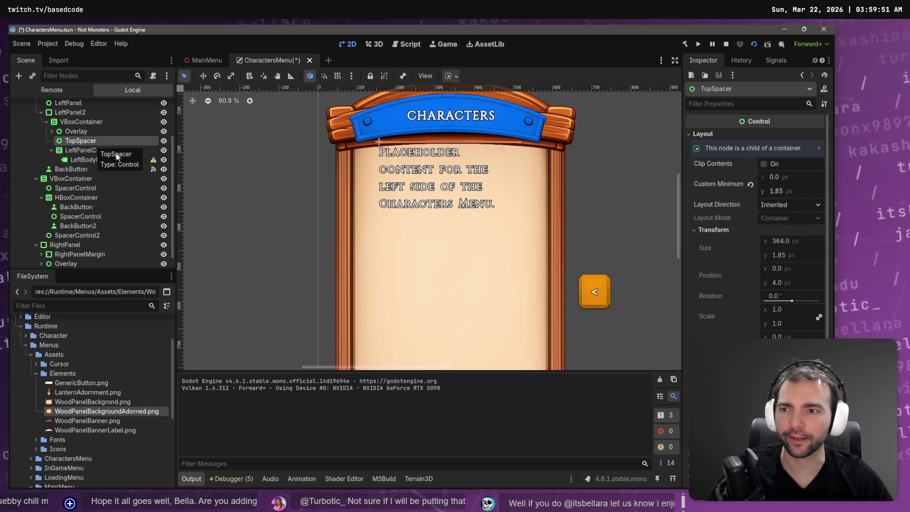
{"action": "left_click", "coordinate": [776, 192]}
{"action": "type", "text": "0"}
{"action": "key", "text": "Return"}
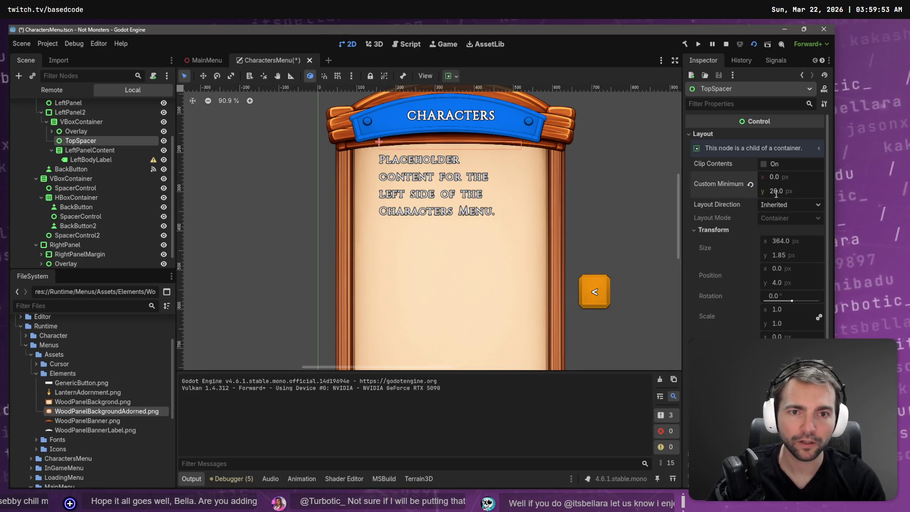
{"action": "key", "text": "ctrl+s"}
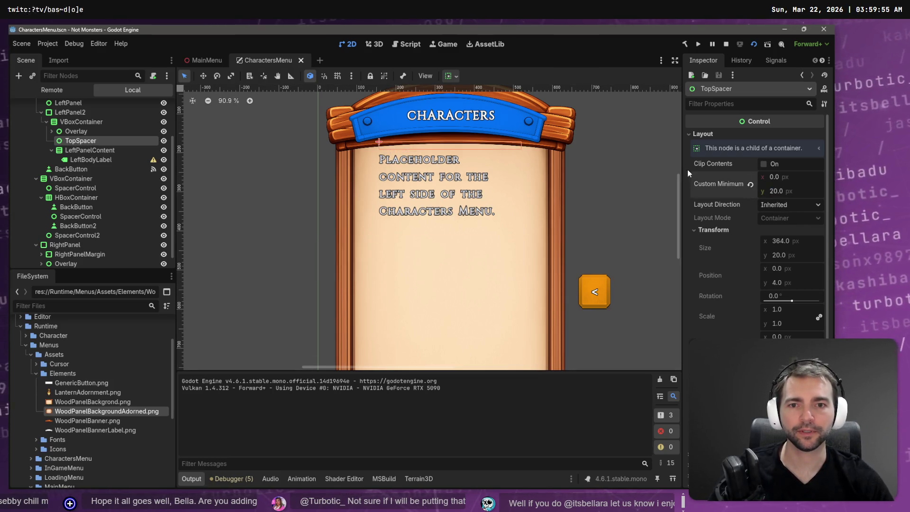
{"action": "scroll", "coordinate": [586, 214], "scroll_direction": "down", "scroll_amount": 5}
{"action": "left_click", "coordinate": [83, 151]}
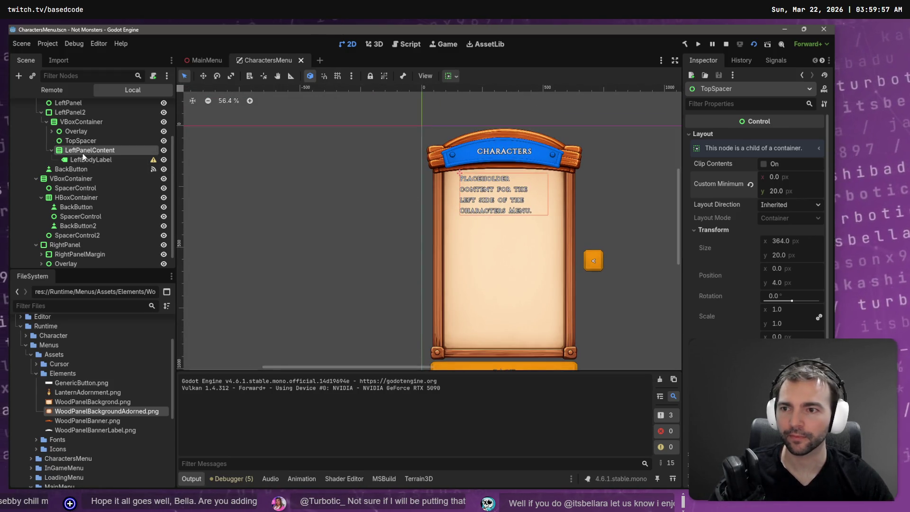
Inspect the size and position of the left panel's VBoxContainer.
{"action": "left_click", "coordinate": [52, 150]}
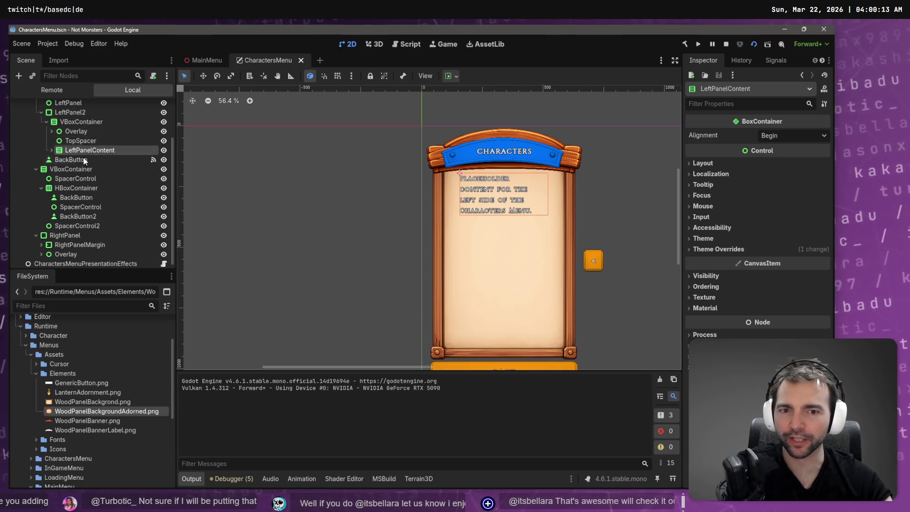
{"action": "left_click", "coordinate": [81, 121]}
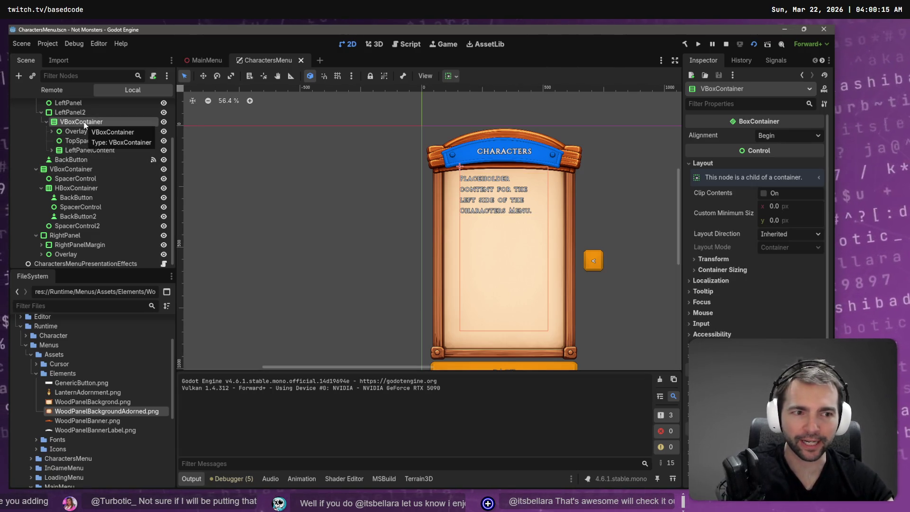
{"action": "left_click", "coordinate": [728, 259]}
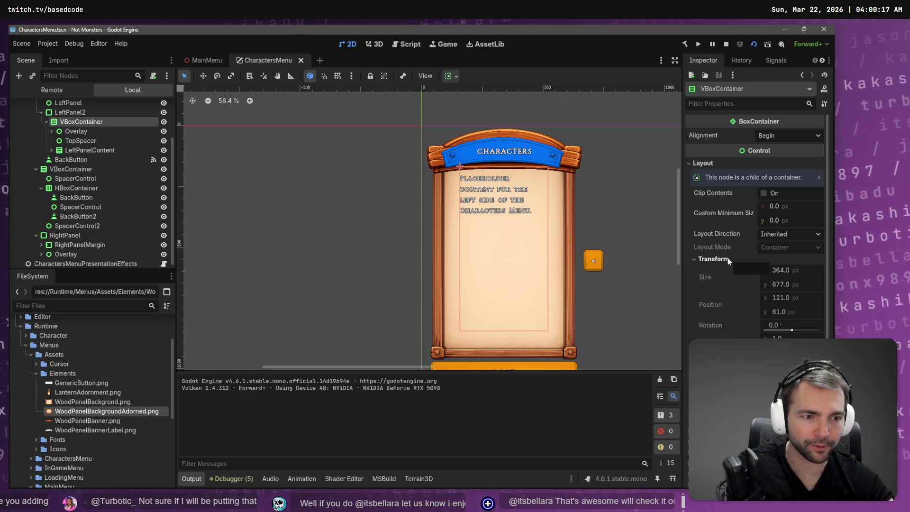
Set LeftPanel2's left and right texture margins to 66 px and save the scene.
{"action": "left_click", "coordinate": [110, 111]}
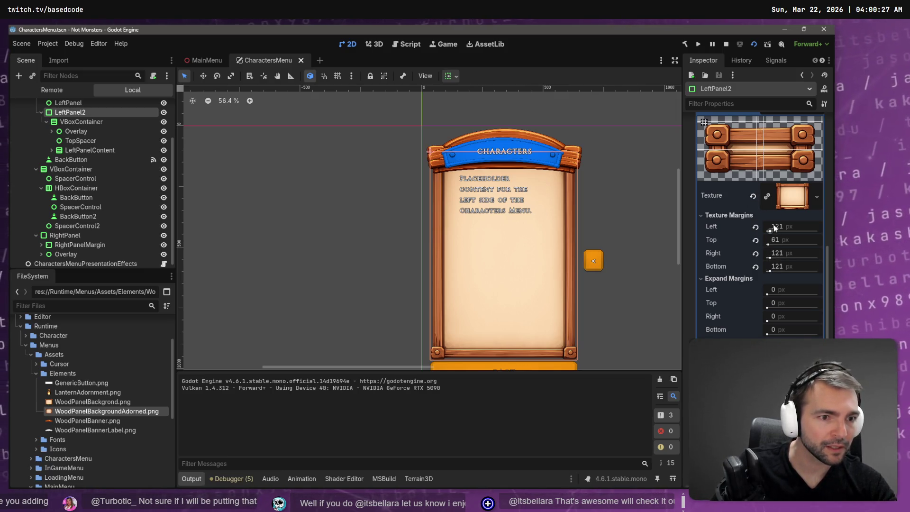
{"action": "mouse_move", "coordinate": [774, 228]}
{"action": "left_mouse_down"}
{"action": "mouse_move", "coordinate": [735, 227]}
{"action": "mouse_move", "coordinate": [751, 228]}
{"action": "left_mouse_up"}
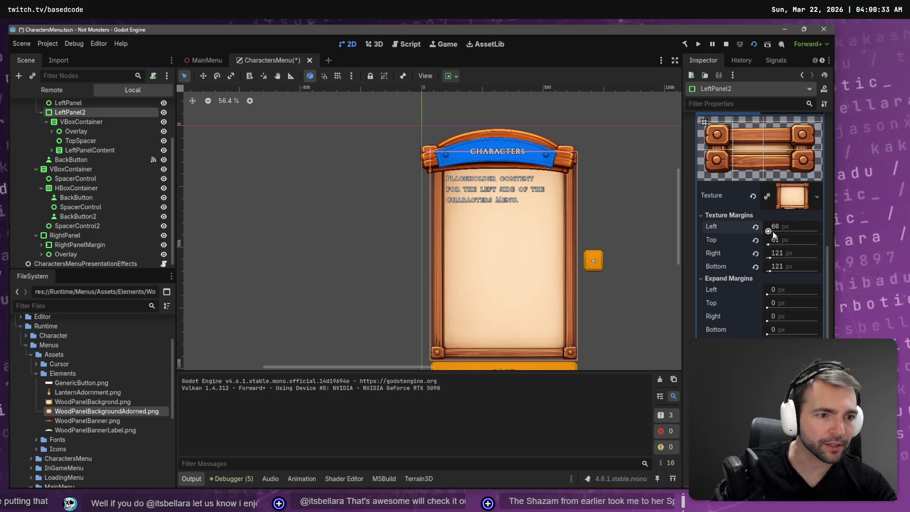
{"action": "left_click", "coordinate": [787, 253]}
{"action": "type", "text": "66"}
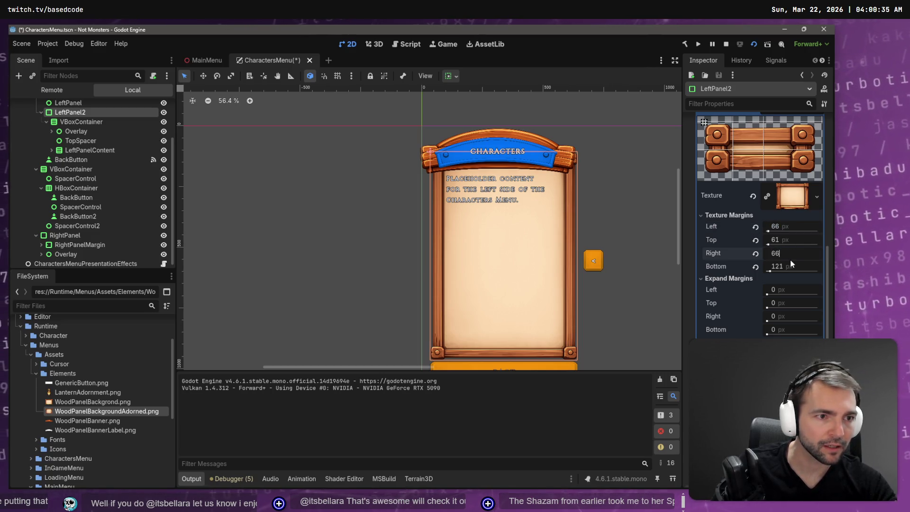
{"action": "key", "text": "Return"}
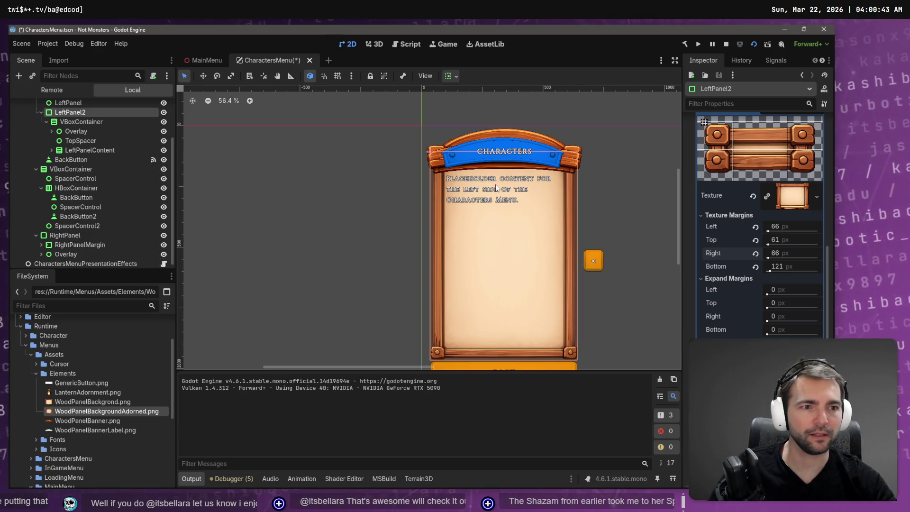
{"action": "key", "text": "ctrl+s"}
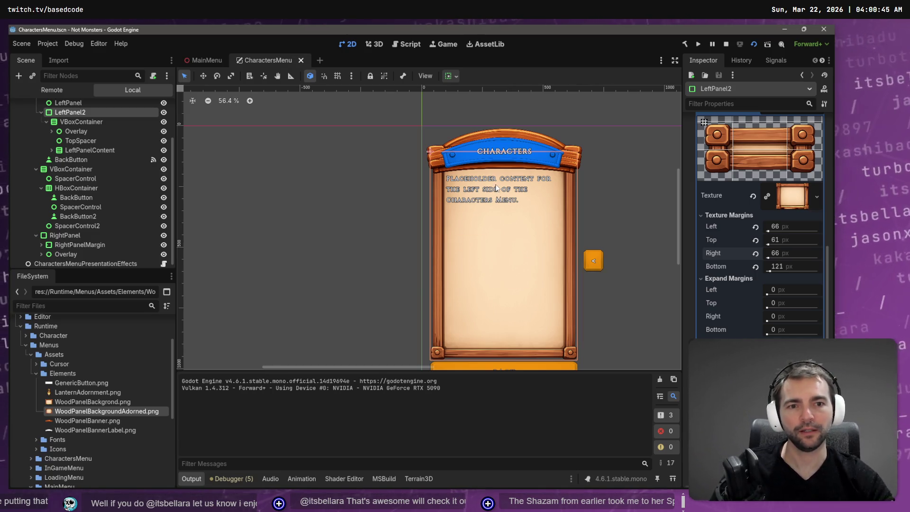
{"action": "scroll", "coordinate": [496, 188], "scroll_direction": "down", "scroll_amount": 5}
{"action": "mouse_move", "coordinate": [548, 199]}
{"action": "left_mouse_down"}
{"action": "mouse_move", "coordinate": [404, 205]}
{"action": "mouse_move", "coordinate": [414, 206]}
{"action": "left_mouse_up"}
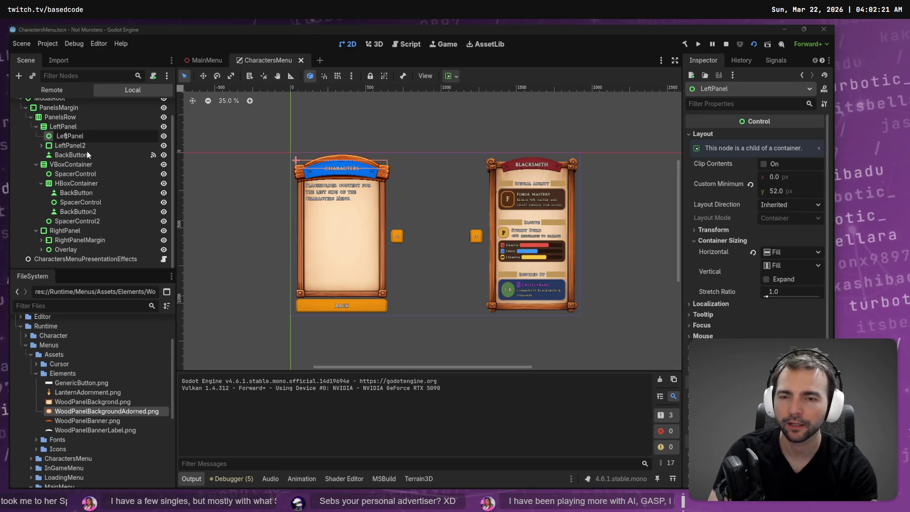
Rename the top spacer node to SpacerControl.
{"action": "key", "text": "ctrl+a"}
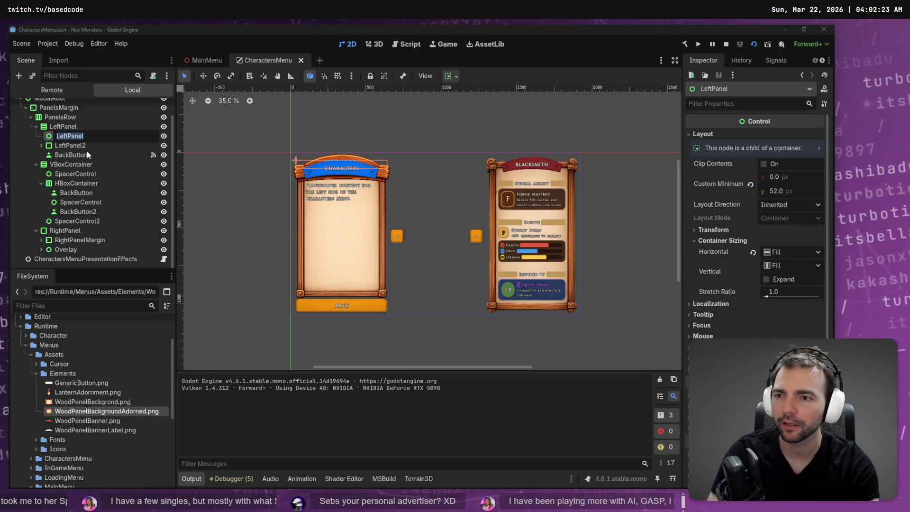
{"action": "type", "text": "SpacerControl"}
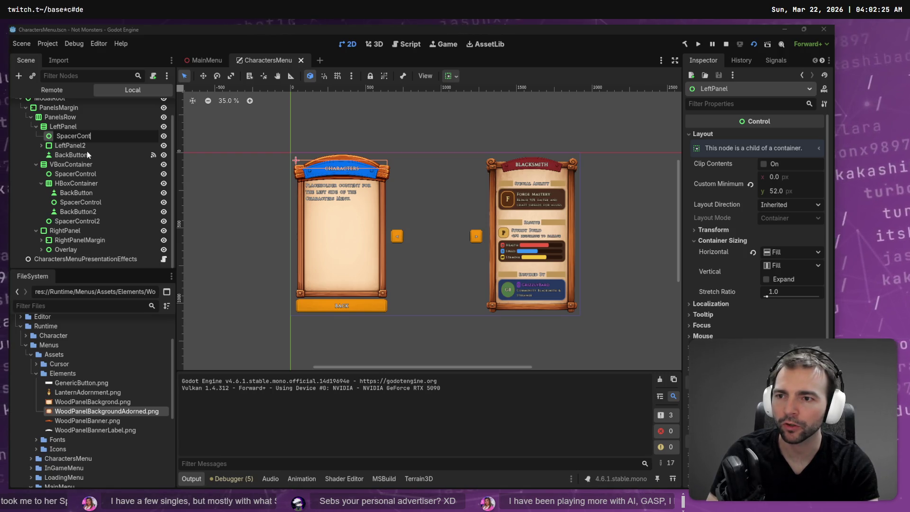
{"action": "key", "text": "Return"}
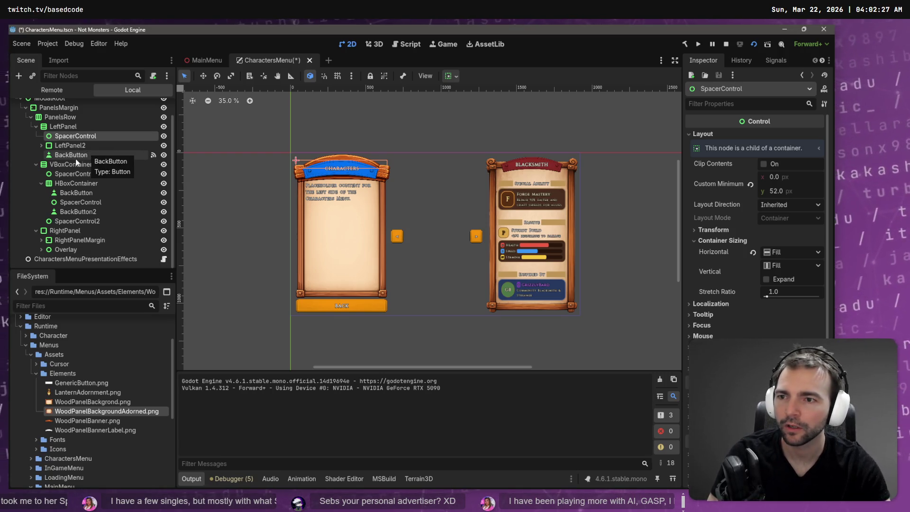
Duplicate SpacerControl and move the copy above the back button, ready to set its minimum height.
{"action": "left_click", "coordinate": [80, 127]}
{"action": "key", "text": "ctrl+d"}
{"action": "left_click_drag", "start_coordinate": [101, 164], "coordinate": [103, 155]}
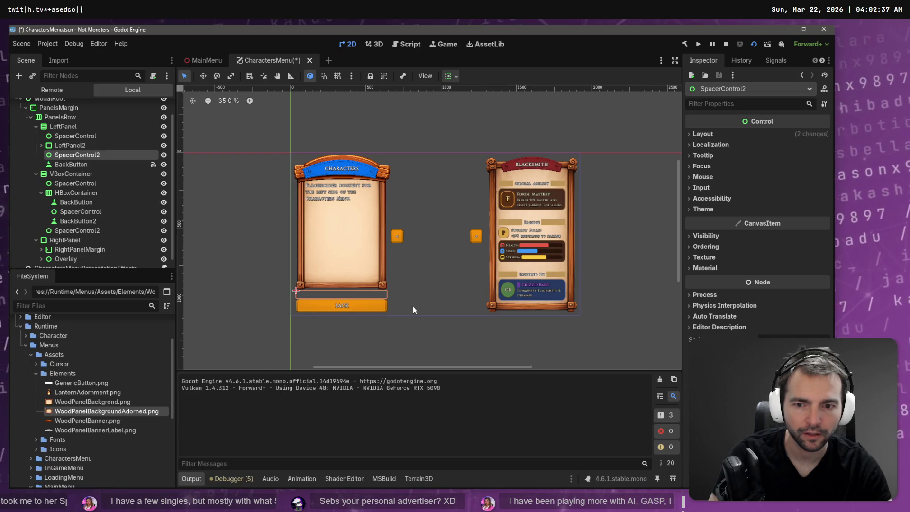
{"action": "left_click", "coordinate": [702, 134]}
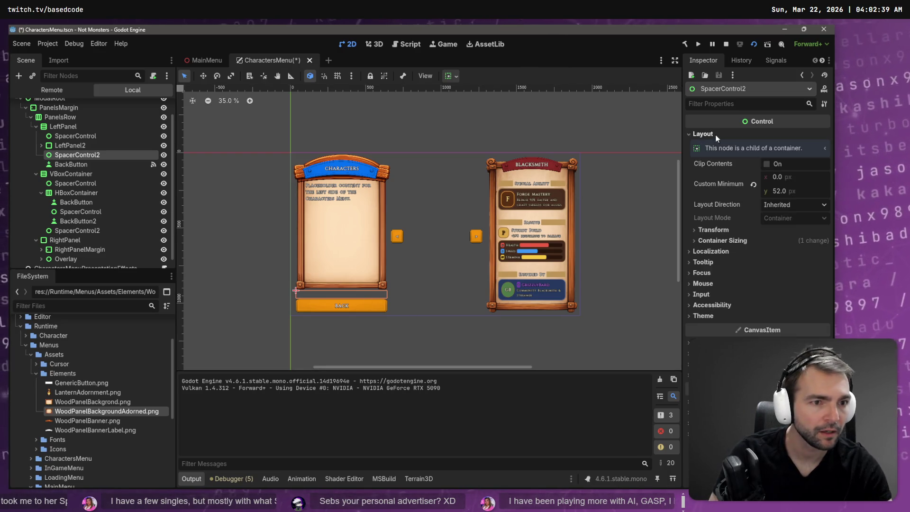
{"action": "left_click", "coordinate": [773, 190]}
Set SpacerControl2's custom minimum height to 30 px and save the scene.
{"action": "type", "text": "25"}
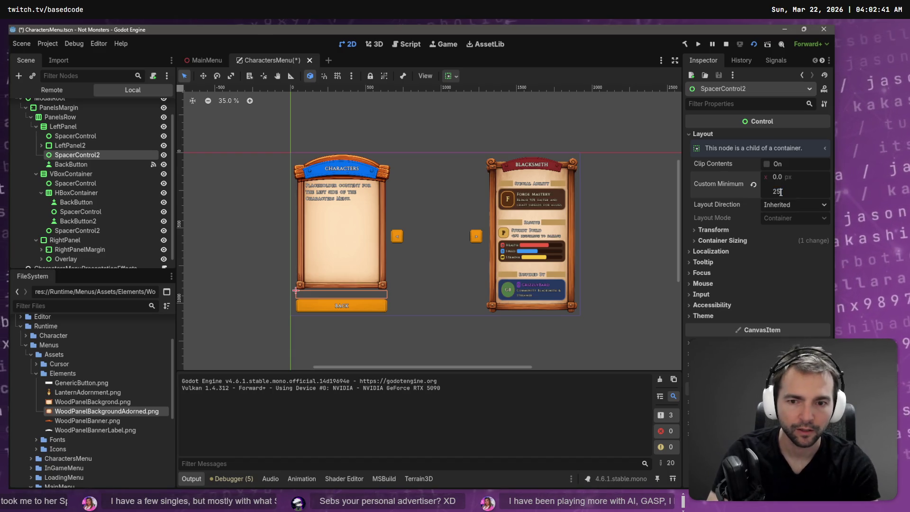
{"action": "key", "text": "Return"}
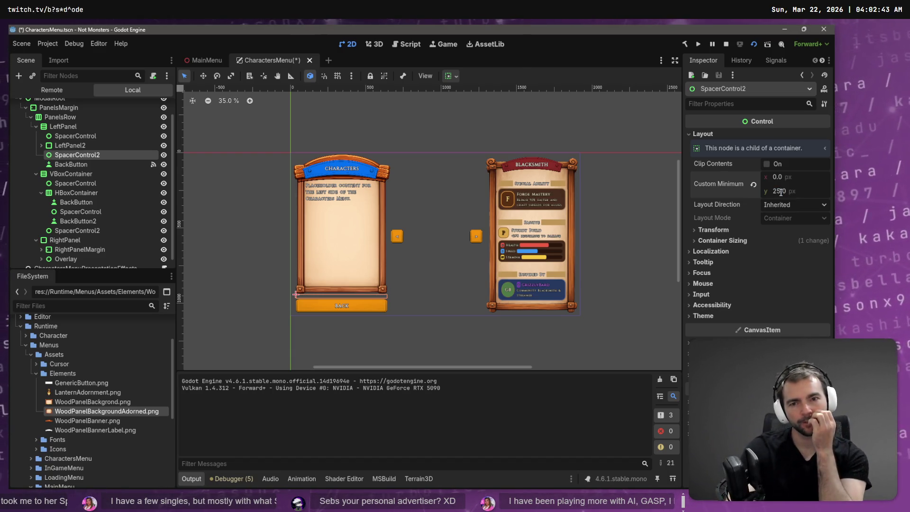
{"action": "left_click", "coordinate": [779, 192]}
{"action": "type", "text": "00"}
{"action": "key", "text": "Return"}
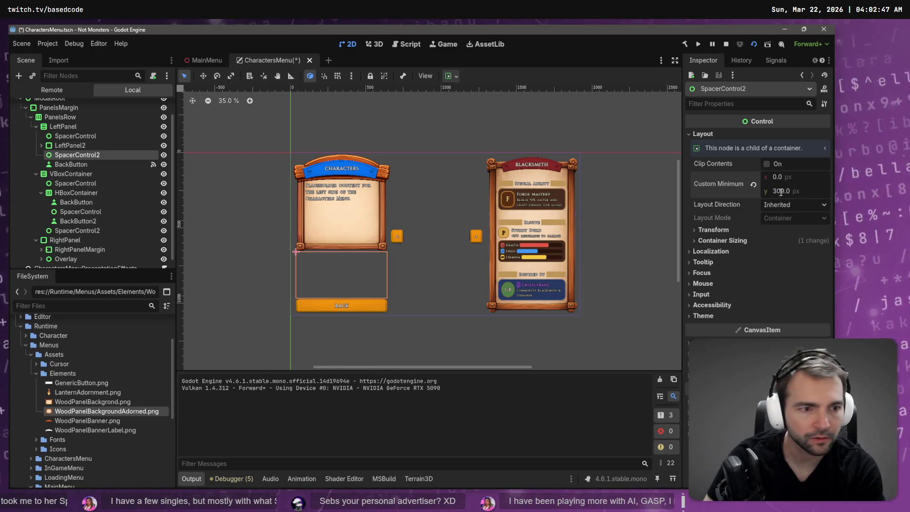
{"action": "left_click", "coordinate": [782, 191]}
{"action": "type", "text": "0"}
{"action": "key", "text": "Return"}
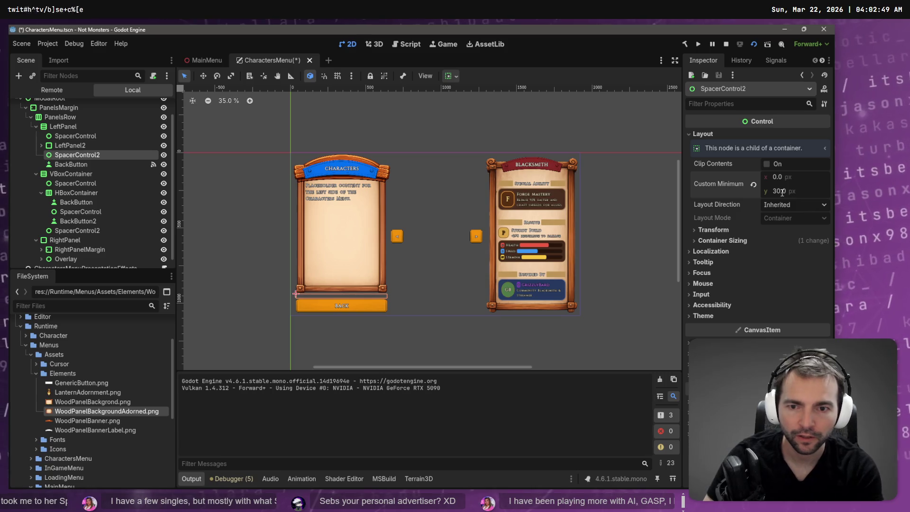
{"action": "key", "text": "ctrl+s"}
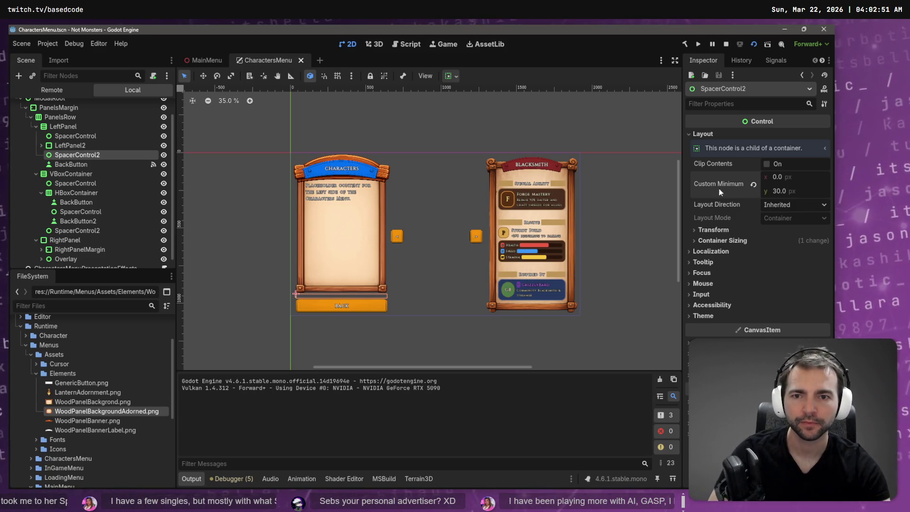
Set SpacerControl's custom minimum height to 65 px, save, and run the game.
{"action": "left_click", "coordinate": [76, 136]}
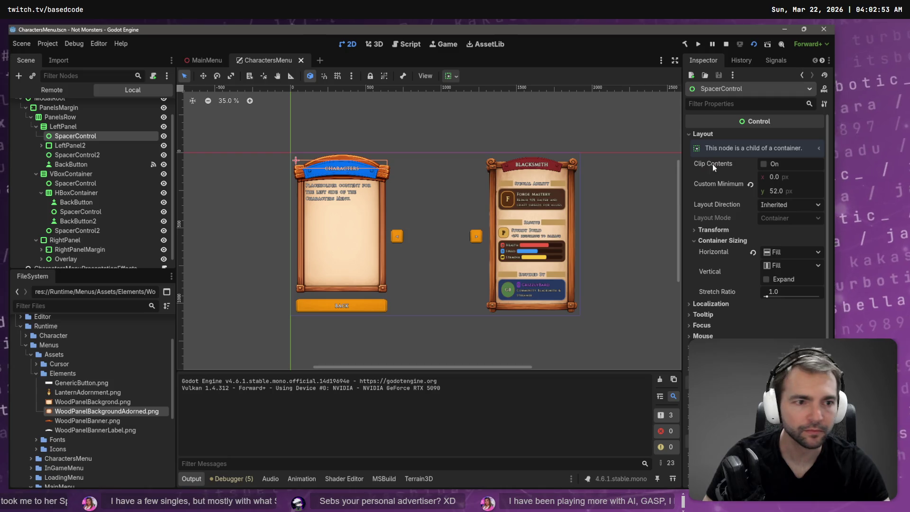
{"action": "left_click", "coordinate": [779, 191]}
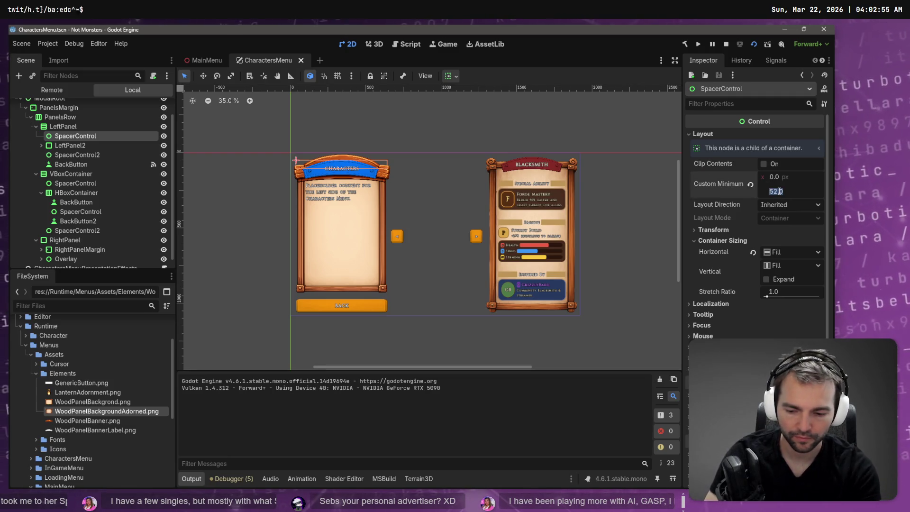
{"action": "type", "text": "60"}
{"action": "key", "text": "Return"}
{"action": "key", "text": "Escape"}
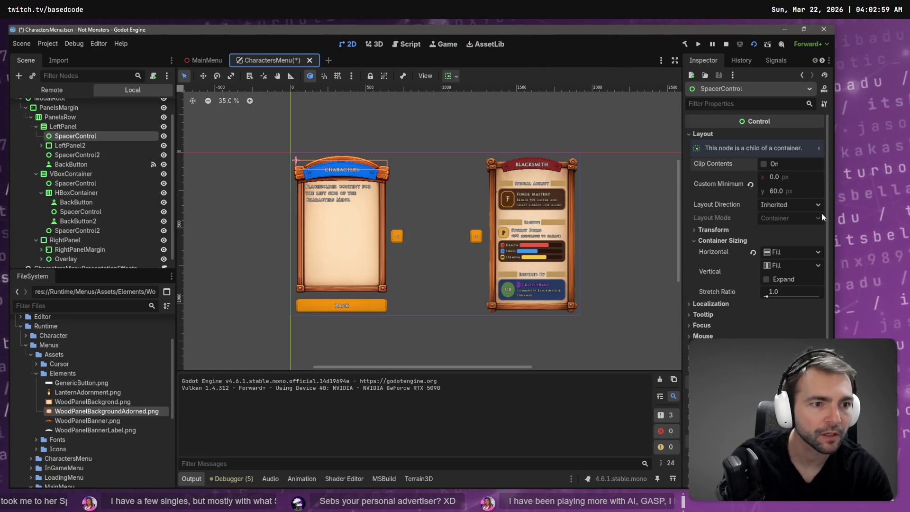
{"action": "left_click", "coordinate": [773, 193]}
{"action": "type", "text": "65"}
{"action": "key", "text": "Return"}
{"action": "key", "text": "ctrl+s"}
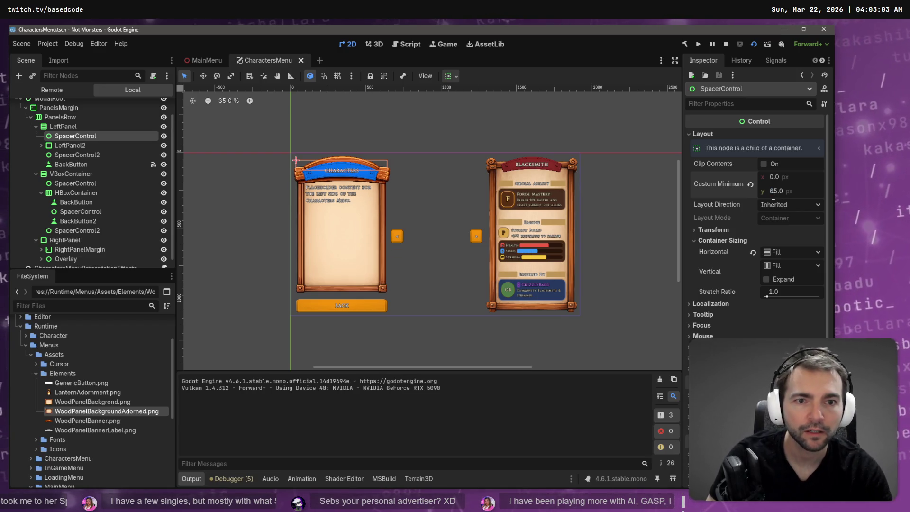
{"action": "left_click", "coordinate": [478, 131]}
{"action": "key", "text": "F5"}
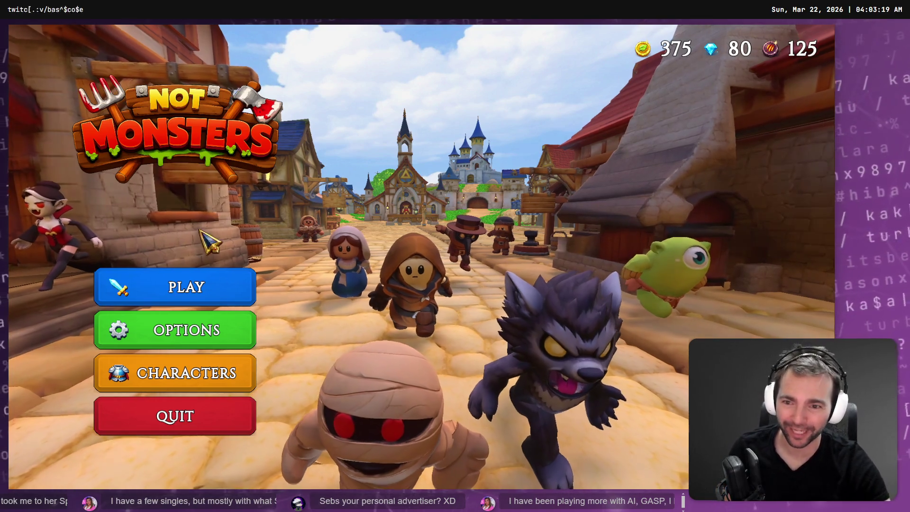
Switch between the main menu and Characters screen several times, ending on Characters.
{"action": "left_click", "coordinate": [204, 382]}
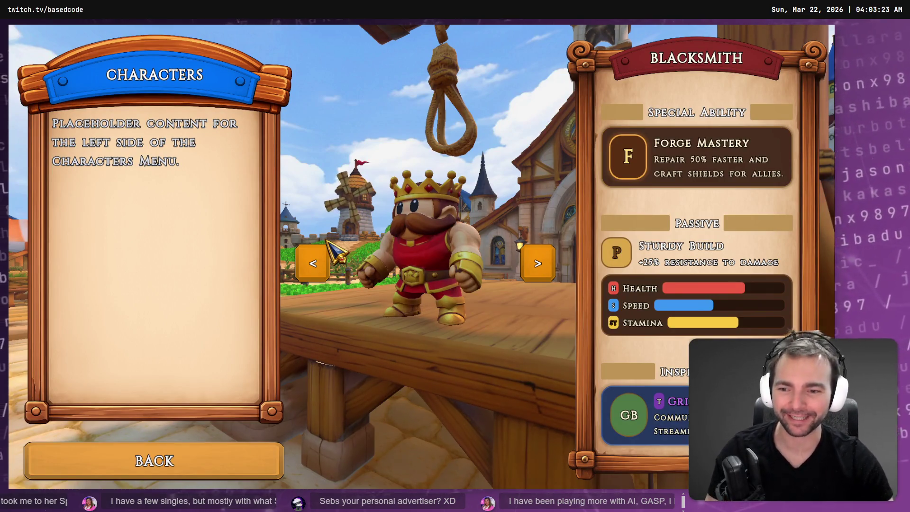
{"action": "left_click", "coordinate": [220, 469]}
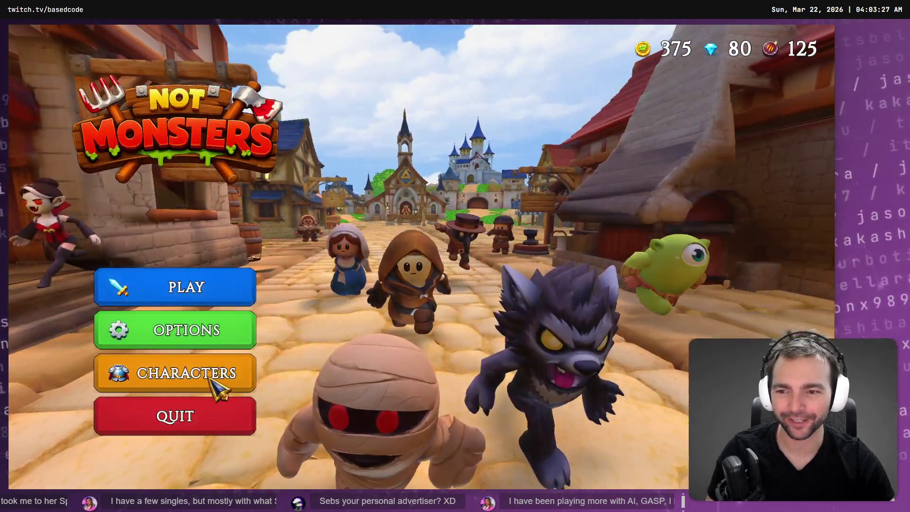
{"action": "left_click", "coordinate": [219, 387]}
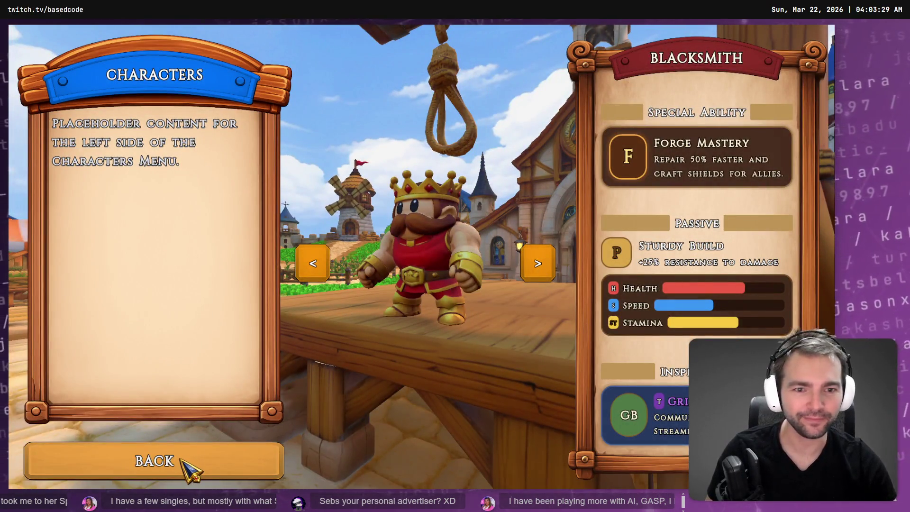
{"action": "left_click", "coordinate": [182, 459]}
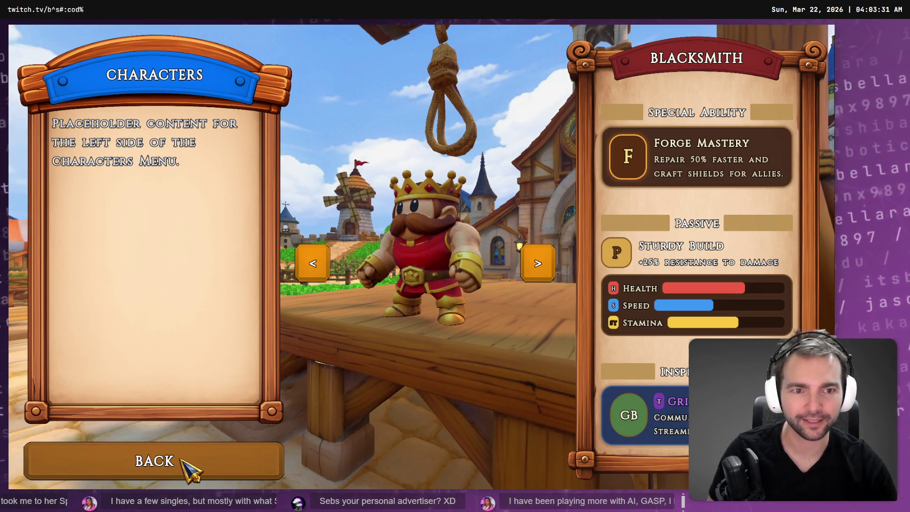
{"action": "left_click", "coordinate": [192, 469]}
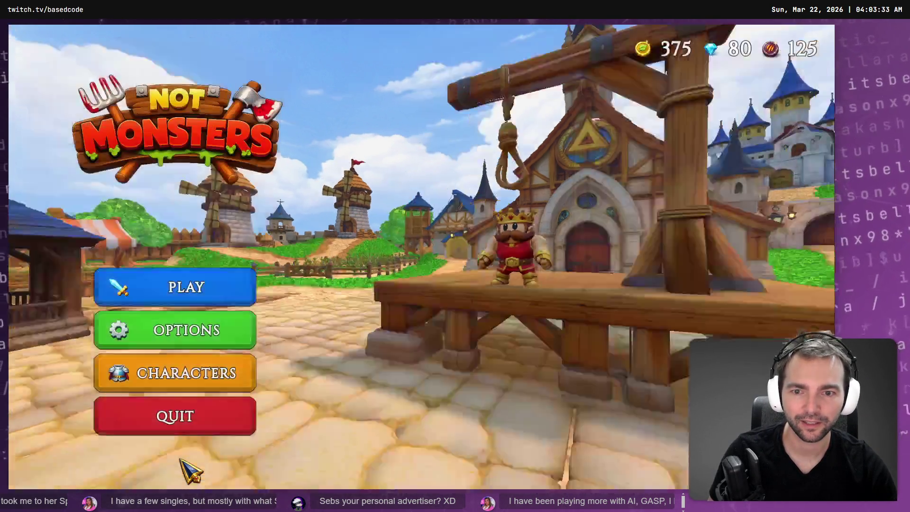
{"action": "left_click", "coordinate": [197, 379]}
{"action": "left_click", "coordinate": [179, 453]}
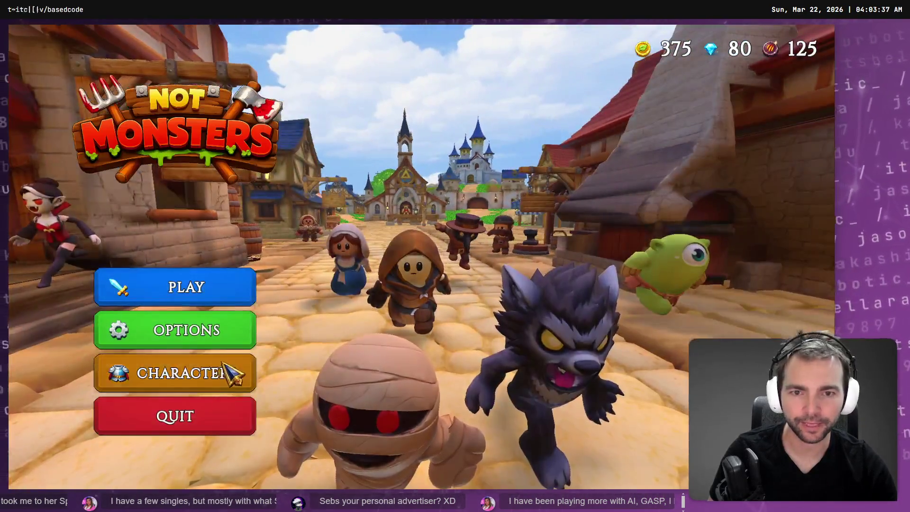
{"action": "left_click", "coordinate": [224, 364]}
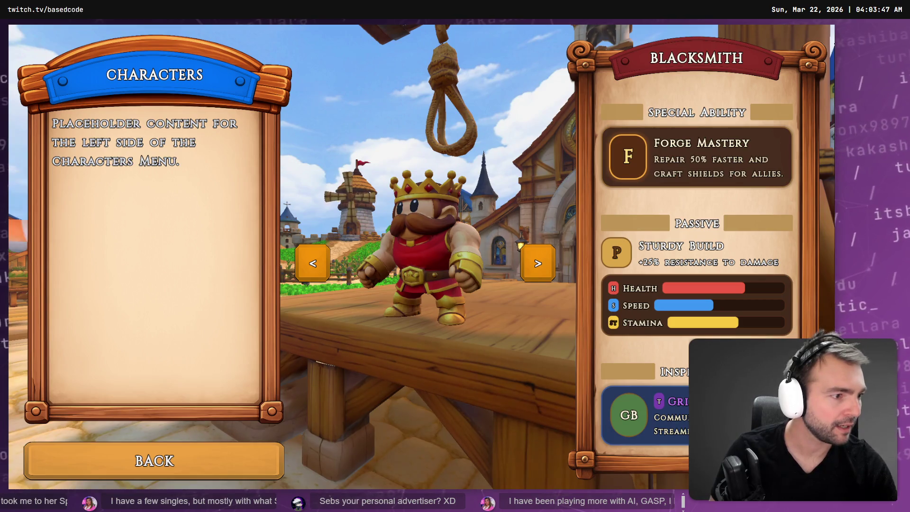
{"action": "key", "text": "alt+Tab"}
Snip the character portrait grid from the Character Screen mockup on the board.
{"action": "scroll", "coordinate": [212, 273], "scroll_direction": "down", "scroll_amount": 5}
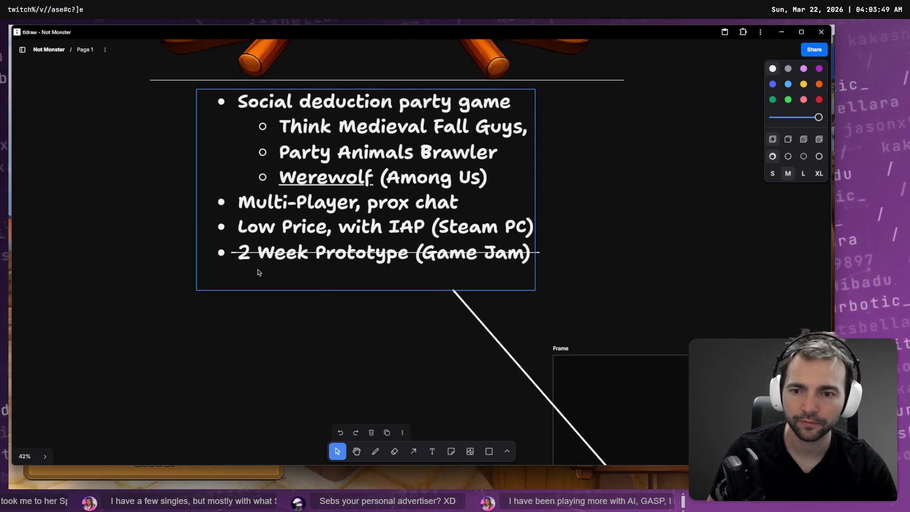
{"action": "scroll", "coordinate": [260, 291], "scroll_direction": "down", "scroll_amount": 4}
{"action": "scroll", "coordinate": [311, 280], "scroll_direction": "down", "scroll_amount": 5}
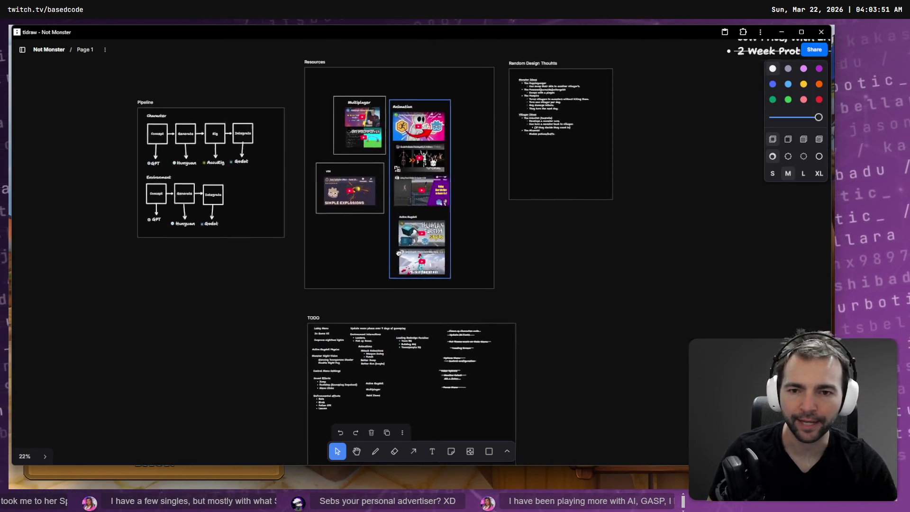
{"action": "scroll", "coordinate": [453, 273], "scroll_direction": "down", "scroll_amount": 10}
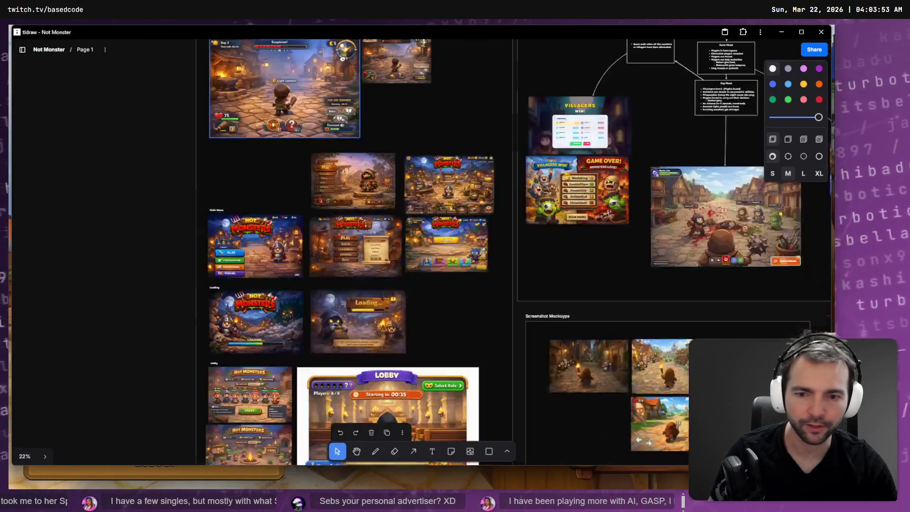
{"action": "scroll", "coordinate": [455, 182], "scroll_direction": "down", "scroll_amount": 3}
{"action": "scroll", "coordinate": [457, 147], "scroll_direction": "up", "scroll_amount": 8}
{"action": "scroll", "coordinate": [457, 147], "scroll_direction": "left", "scroll_amount": 5}
{"action": "scroll", "coordinate": [584, 94], "scroll_direction": "down", "scroll_amount": 10}
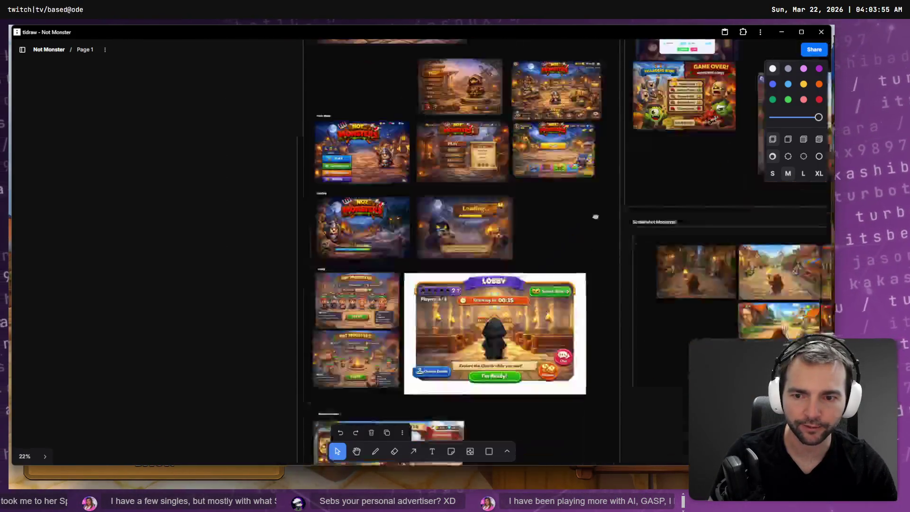
{"action": "scroll", "coordinate": [329, 359], "scroll_direction": "down", "scroll_amount": 2}
{"action": "scroll", "coordinate": [361, 294], "scroll_direction": "up", "scroll_amount": 6}
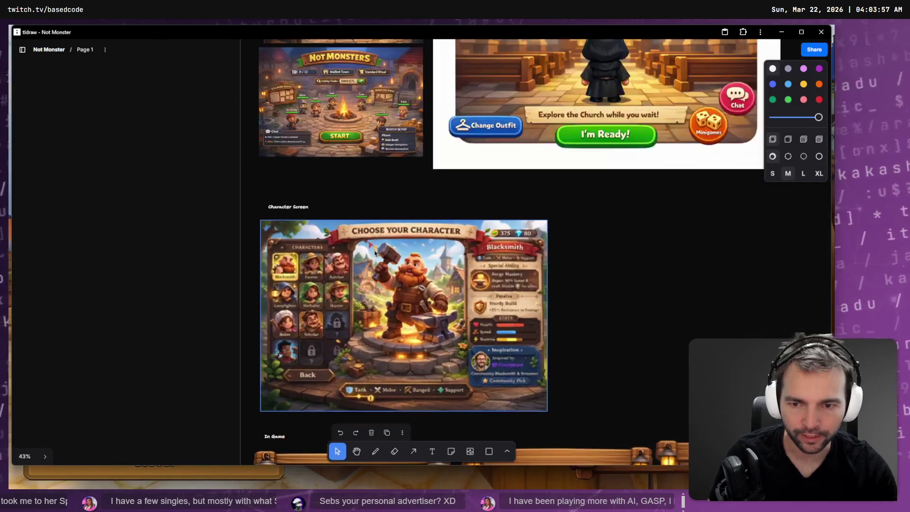
{"action": "scroll", "coordinate": [361, 294], "scroll_direction": "up", "scroll_amount": 5}
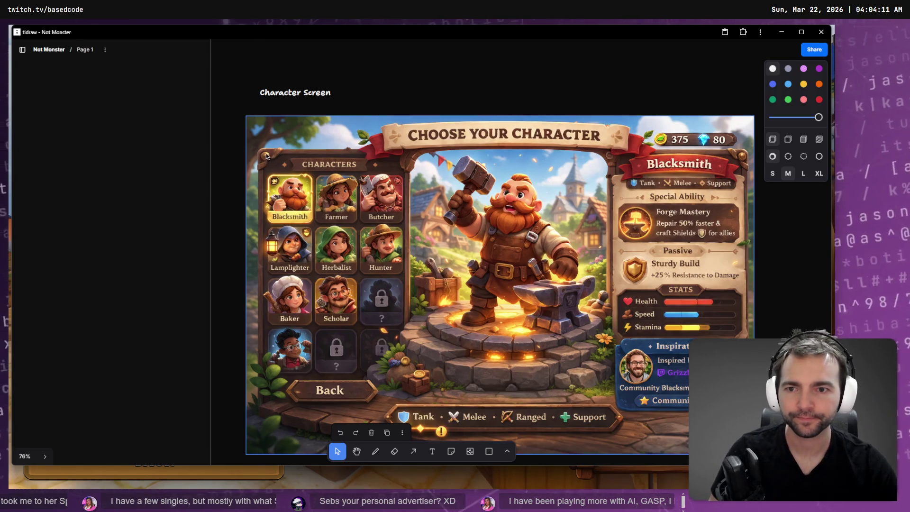
{"action": "key", "text": "super+shift+s"}
{"action": "mouse_move", "coordinate": [262, 152]}
{"action": "left_mouse_down"}
{"action": "mouse_move", "coordinate": [367, 357]}
{"action": "mouse_move", "coordinate": [403, 383]}
{"action": "left_mouse_up"}
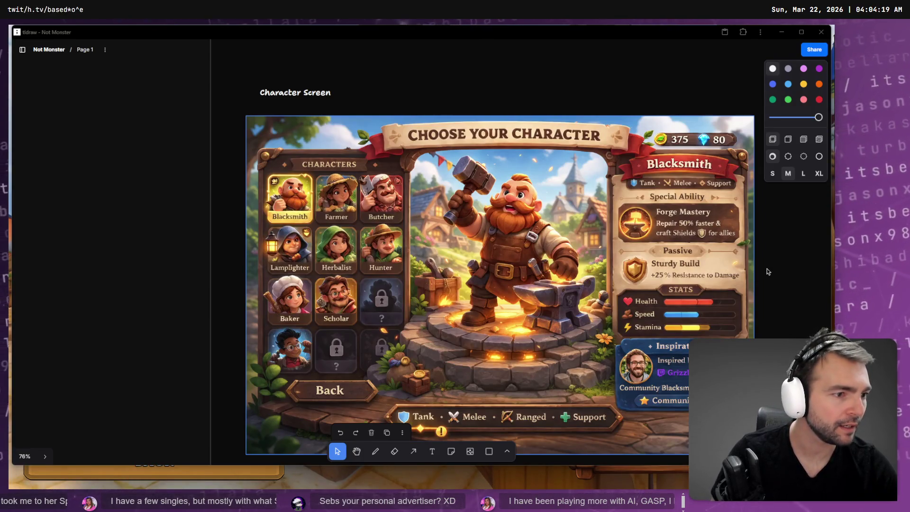
Stage the CharactersMenu.tscn changes in Fork.
{"action": "key", "text": "alt+Tab"}
{"action": "left_click", "coordinate": [204, 117]}
{"action": "left_click", "coordinate": [227, 76]}
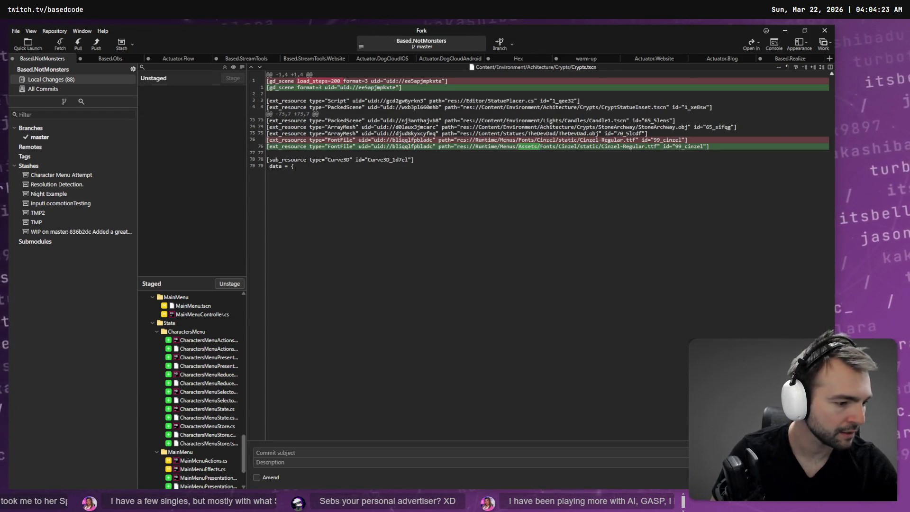
Dictate a Codex prompt with the snipped mockup image attached, then select SpacerControl in Godot.
{"action": "key", "text": "alt+Tab"}
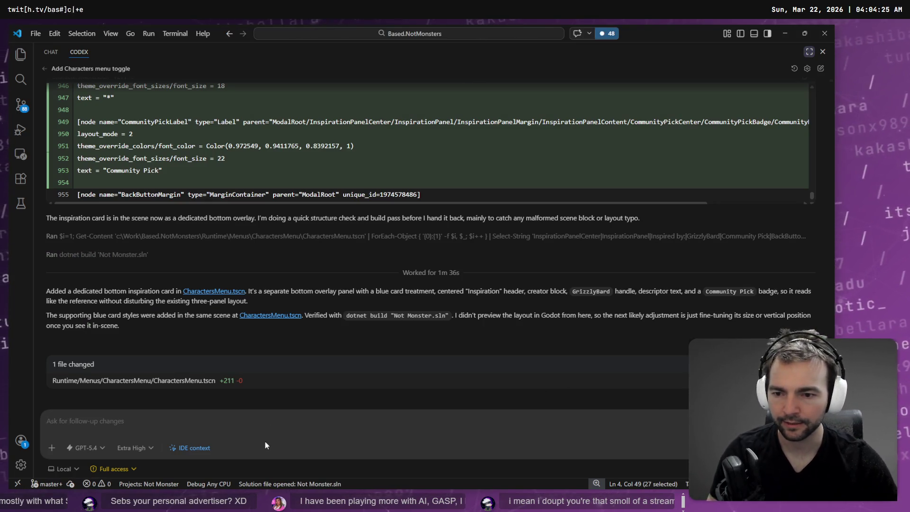
{"action": "key", "text": "super+h"}
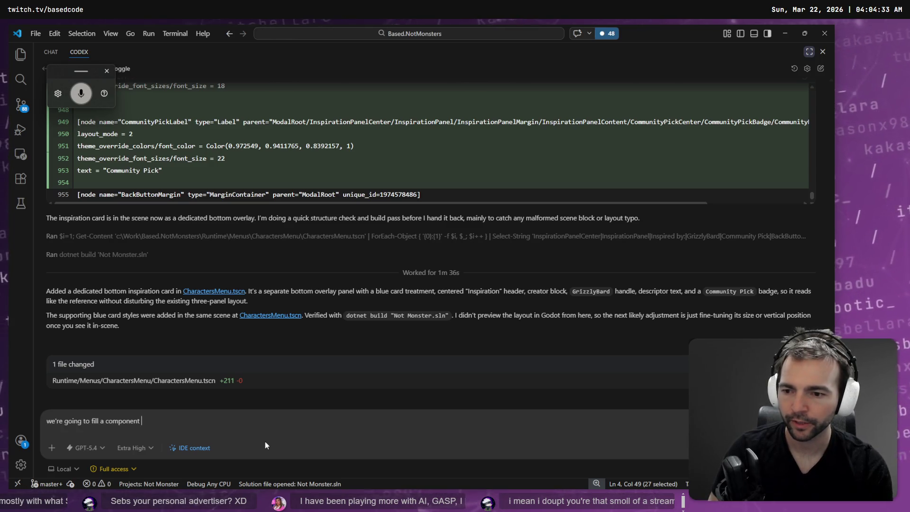
{"action": "key", "text": "alt+Tab"}
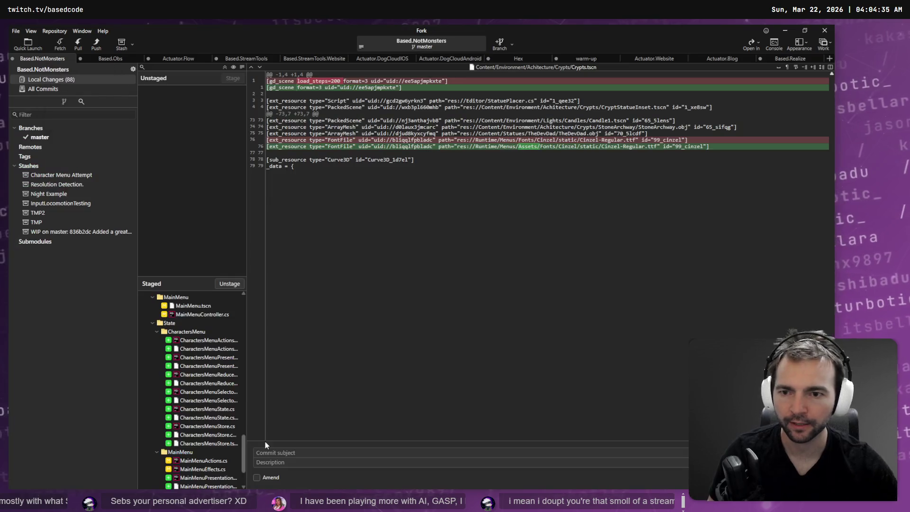
{"action": "key", "text": "alt+Tab"}
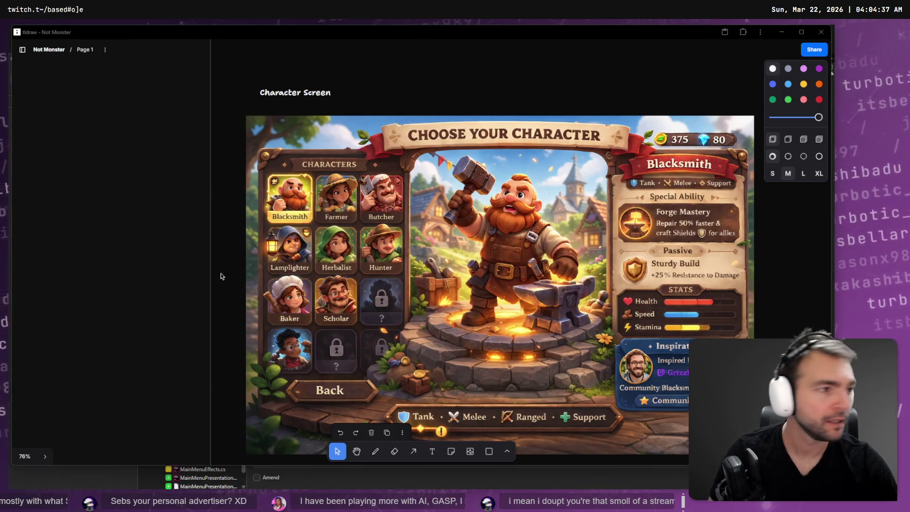
{"action": "key", "text": "alt+Tab"}
{"action": "key", "text": "ctrl+v"}
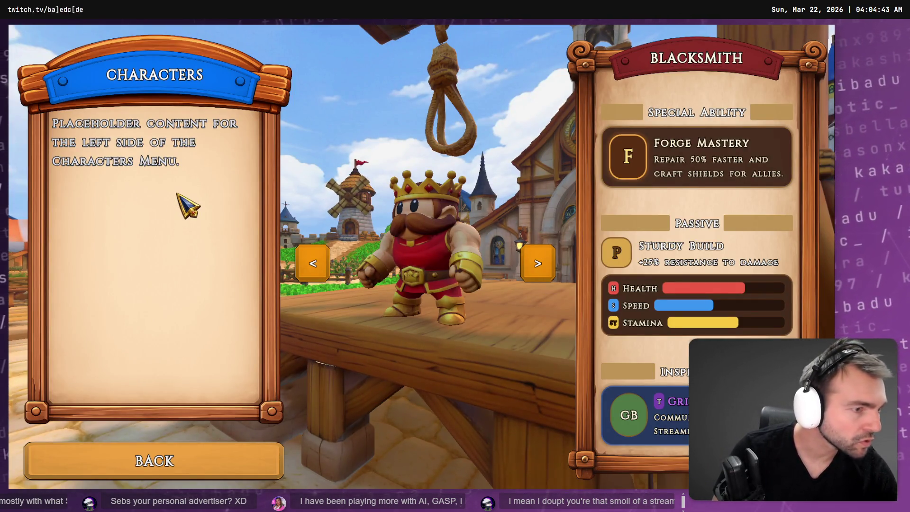
{"action": "key", "text": "alt+Tab"}
{"action": "left_click", "coordinate": [85, 140]}
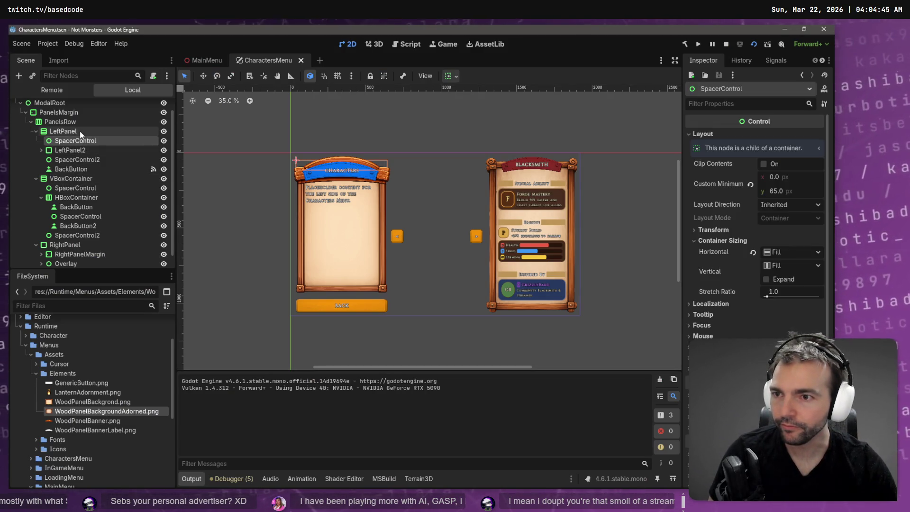
Browse LeftPanel and LeftPanel2's child nodes in the Scene tree.
{"action": "left_click", "coordinate": [79, 131]}
{"action": "left_click", "coordinate": [78, 150]}
{"action": "left_click", "coordinate": [85, 155]}
{"action": "left_click", "coordinate": [85, 150]}
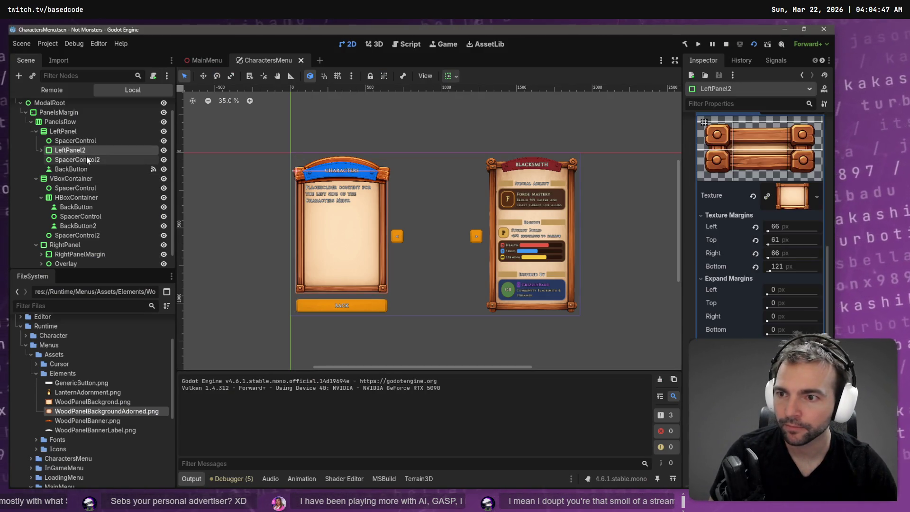
{"action": "left_click", "coordinate": [42, 151]}
{"action": "double_click", "coordinate": [87, 151]}
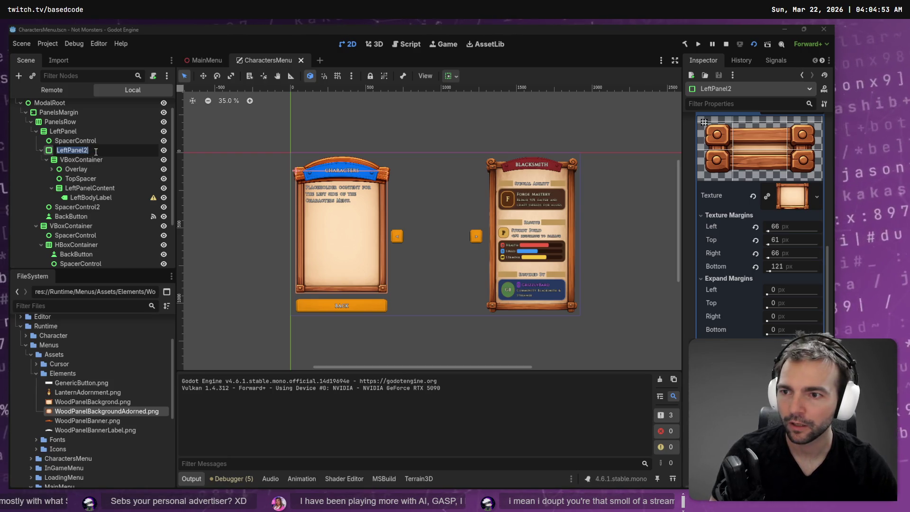
{"action": "left_click", "coordinate": [86, 169]}
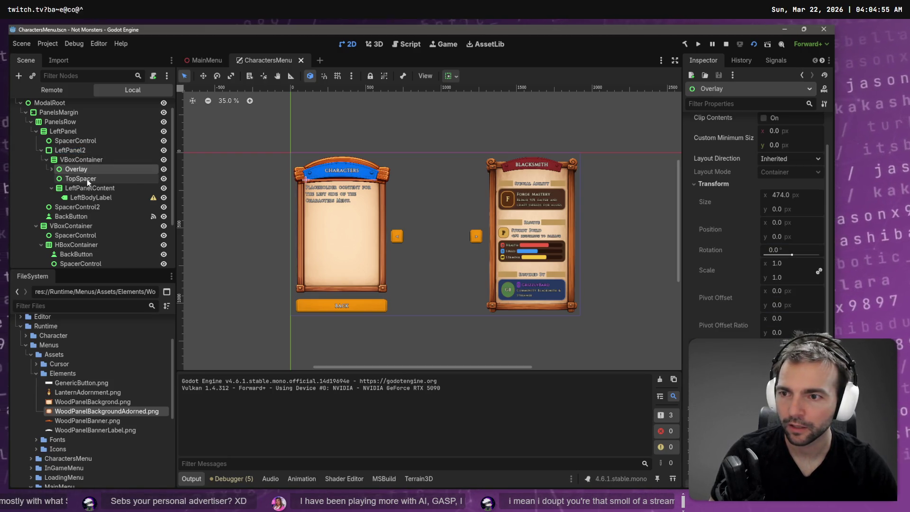
{"action": "left_click", "coordinate": [87, 178]}
{"action": "left_click", "coordinate": [91, 188]}
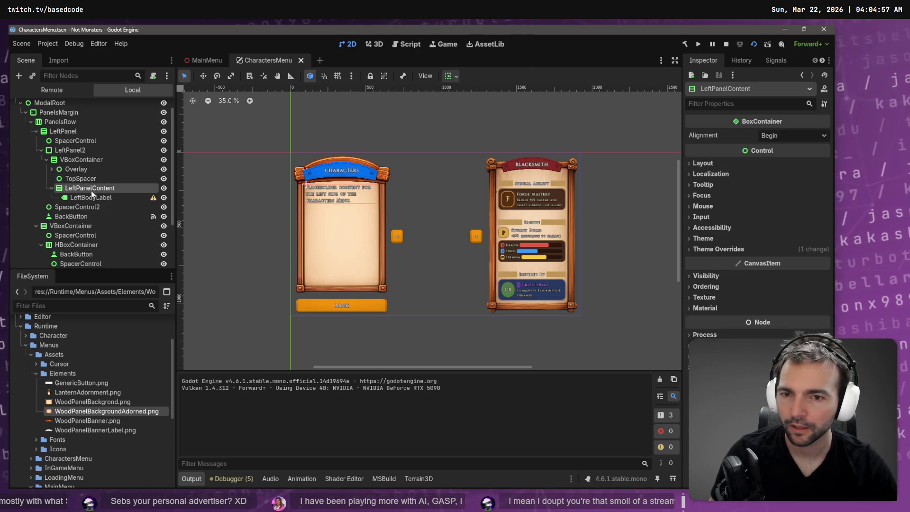
Rename the VBoxContainer to CharactersVBoxContainer and run the scene to check it.
{"action": "left_click", "coordinate": [92, 162]}
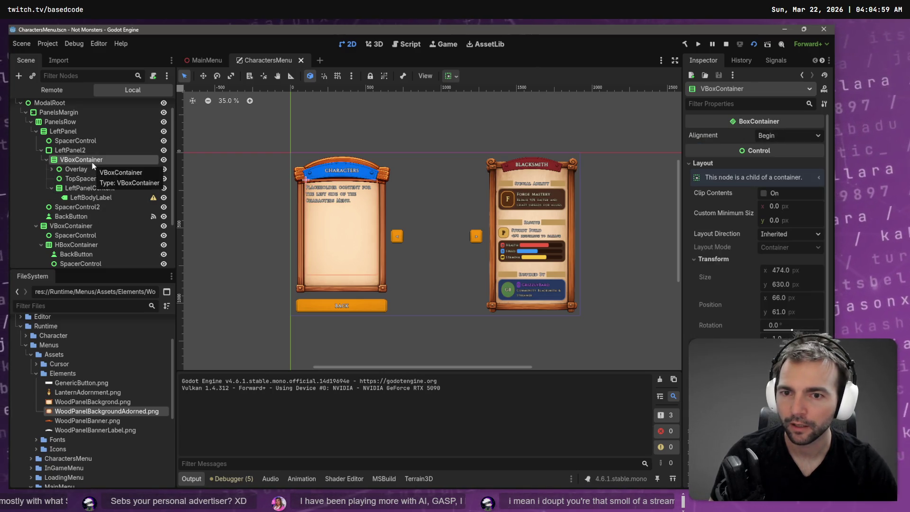
{"action": "left_click", "coordinate": [92, 162]}
{"action": "key", "text": "Home"}
{"action": "type", "text": "Charact"}
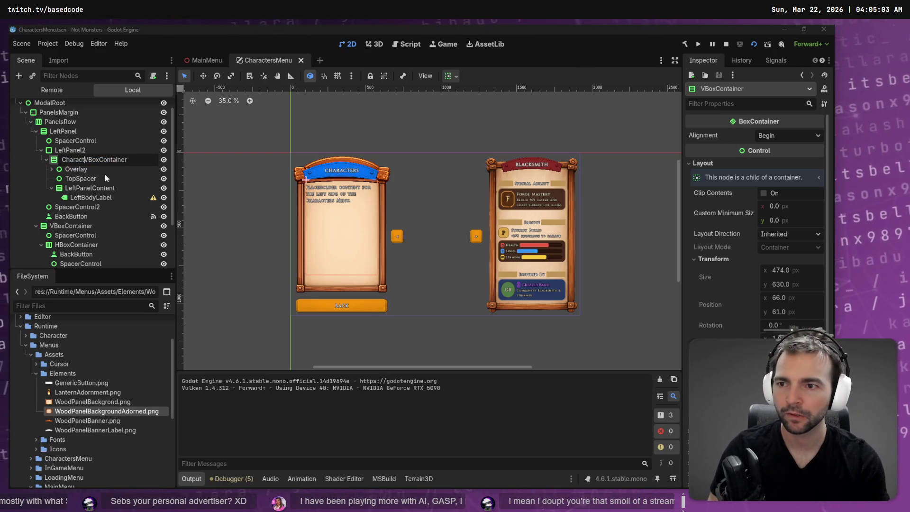
{"action": "type", "text": "ers"}
{"action": "key", "text": "Return"}
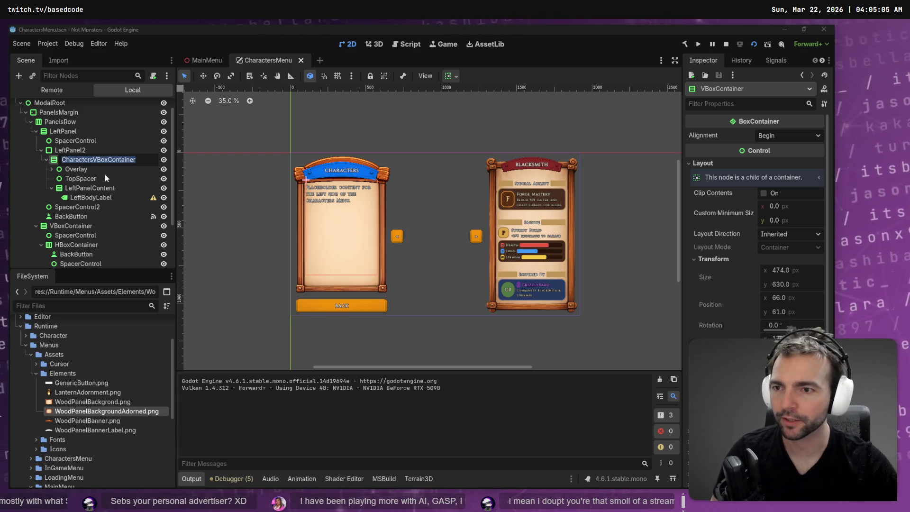
{"action": "key", "text": "F6"}
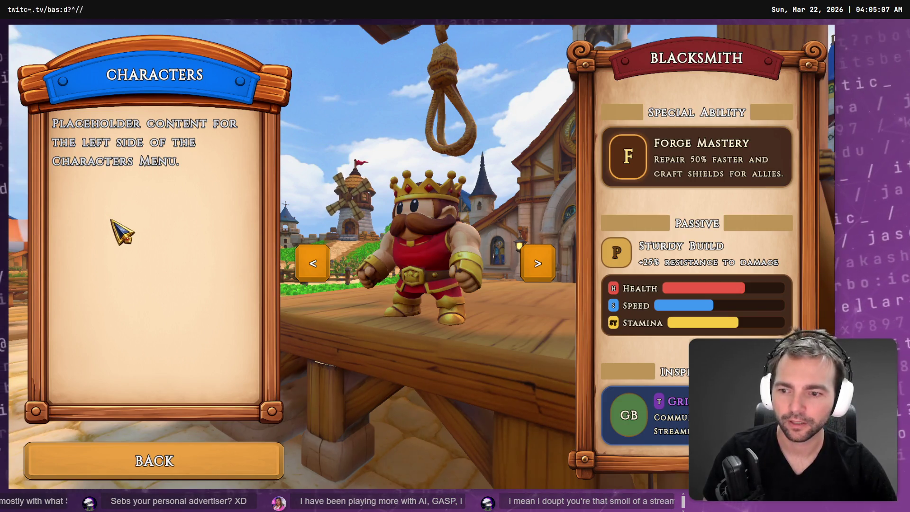
{"action": "key", "text": "alt+Tab"}
{"action": "type", "text": "CharactersVBoxContainer"}
{"action": "key", "text": "Home"}
{"action": "key", "text": "Delete"}
{"action": "type", "text": "W"}
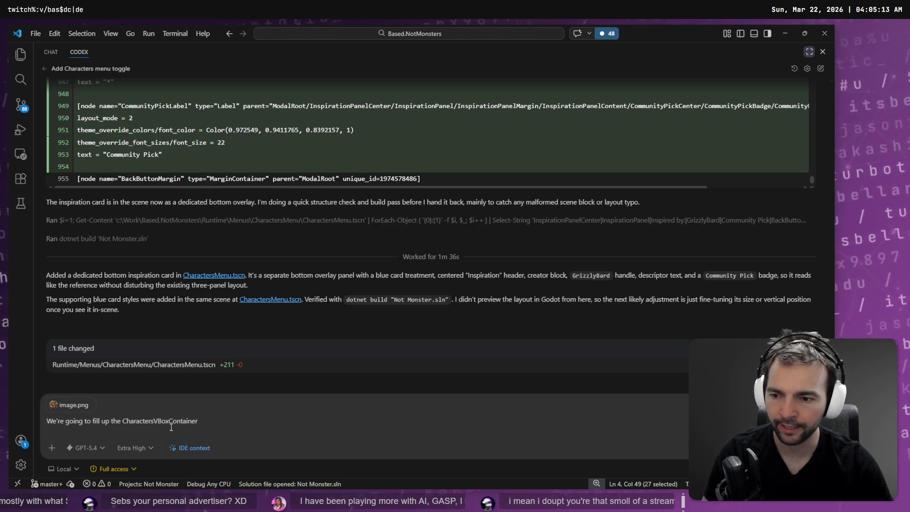
{"action": "type", "text": "In "}
{"action": "type", "text": "@CharacterMen"}
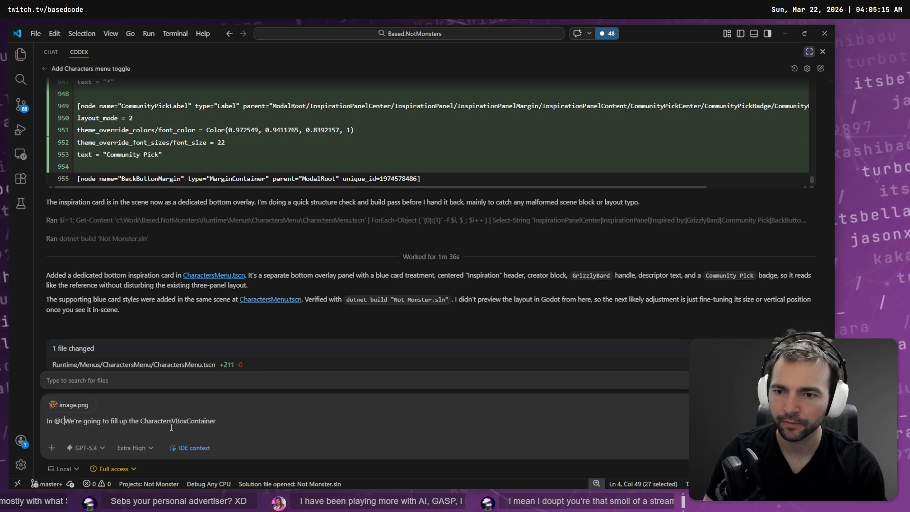
{"action": "type", "text": "u"}
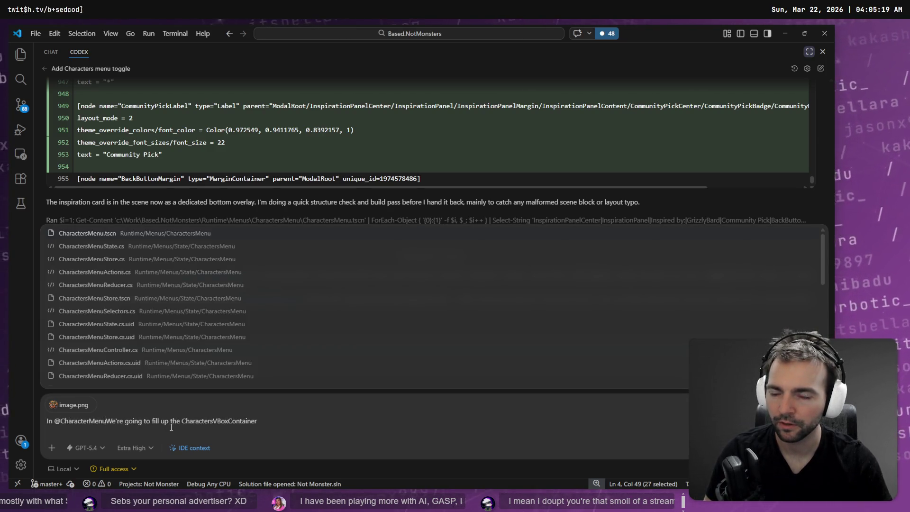
{"action": "key", "text": "Return"}
{"action": "type", "text": ","}
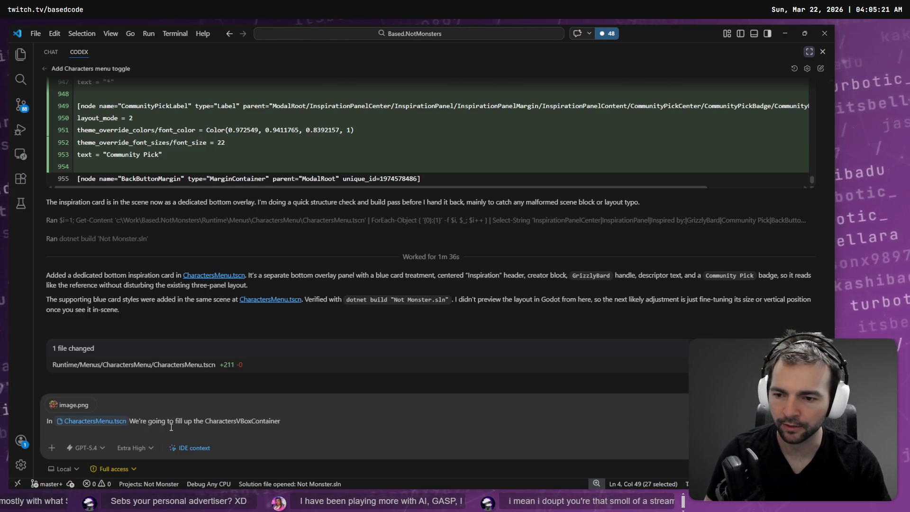
{"action": "key", "text": "BackSpace"}
{"action": "type", "text": "w"}
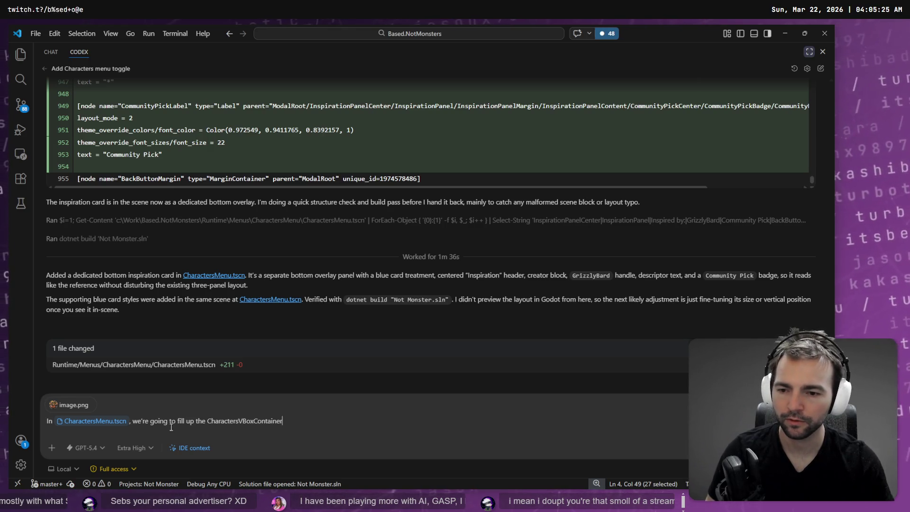
{"action": "type", "text": "replace"}
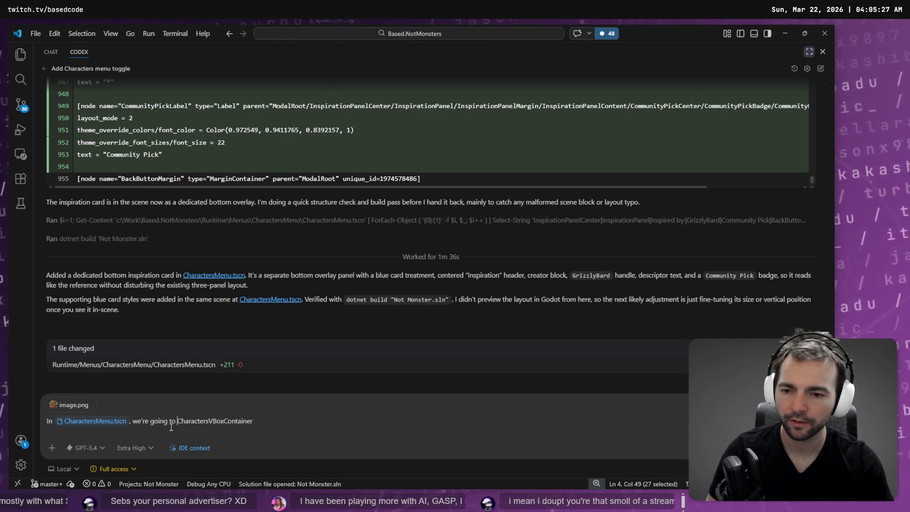
{"action": "key", "text": "Delete"}
{"action": "key", "text": "Delete"}
{"action": "key", "text": "Delete"}
{"action": "type", "text": "everyhig in"}
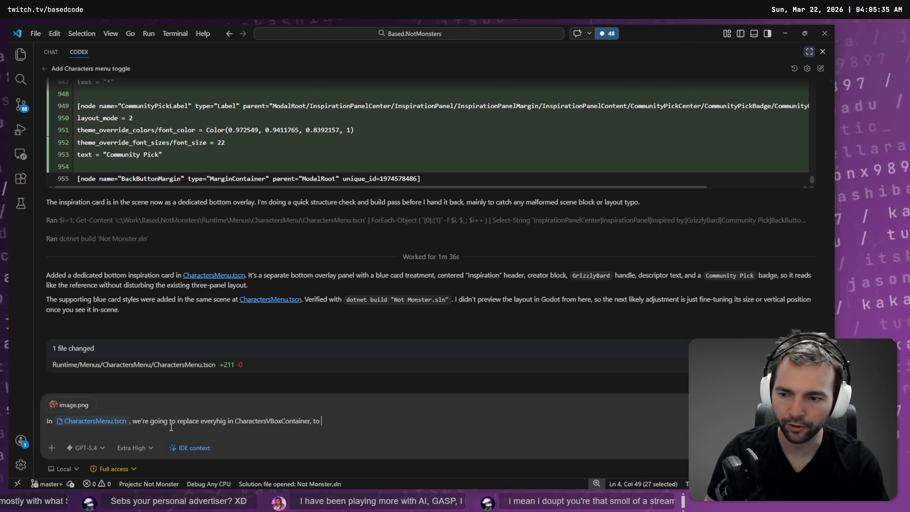
{"action": "type", "text": "grid of c"}
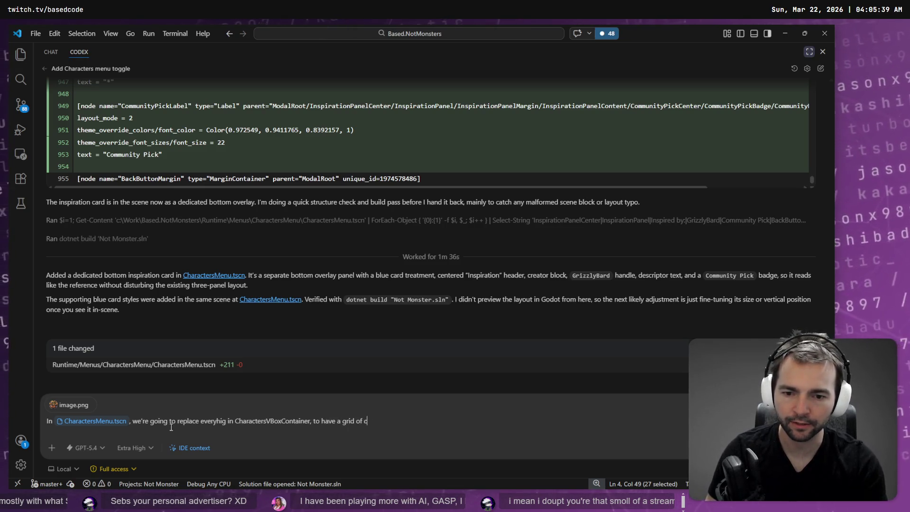
{"action": "type", "text": "harater por"}
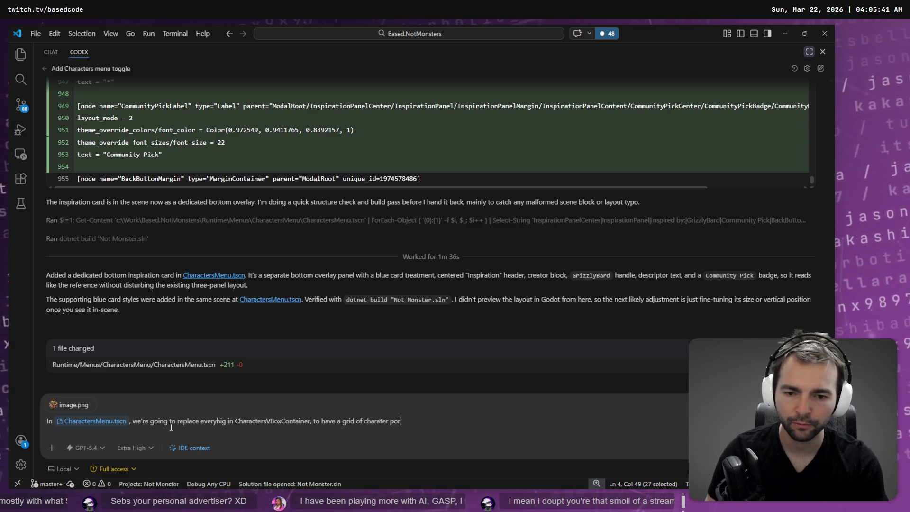
{"action": "type", "text": "ts"}
{"action": "key", "text": "BackSpace"}
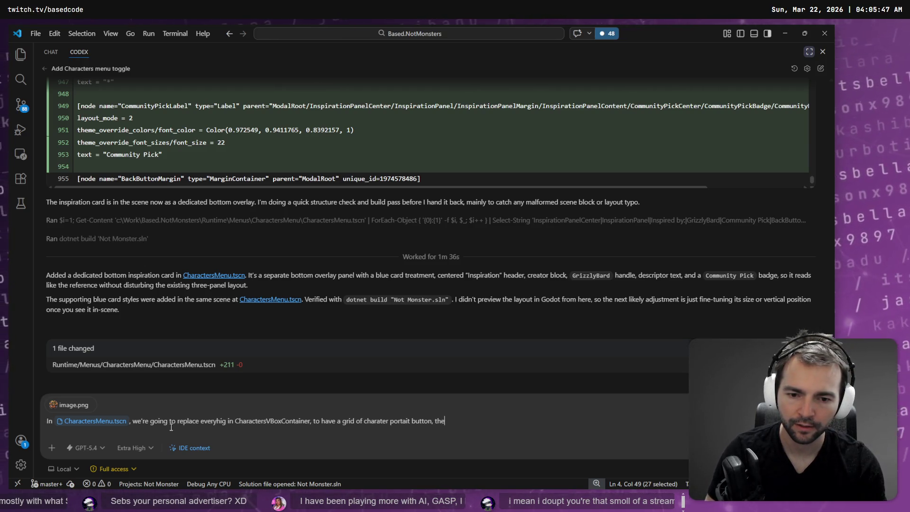
{"action": "key", "text": "BackSpace"}
{"action": "key", "text": "BackSpace"}
{"action": "type", "text": "ree columns wide"}
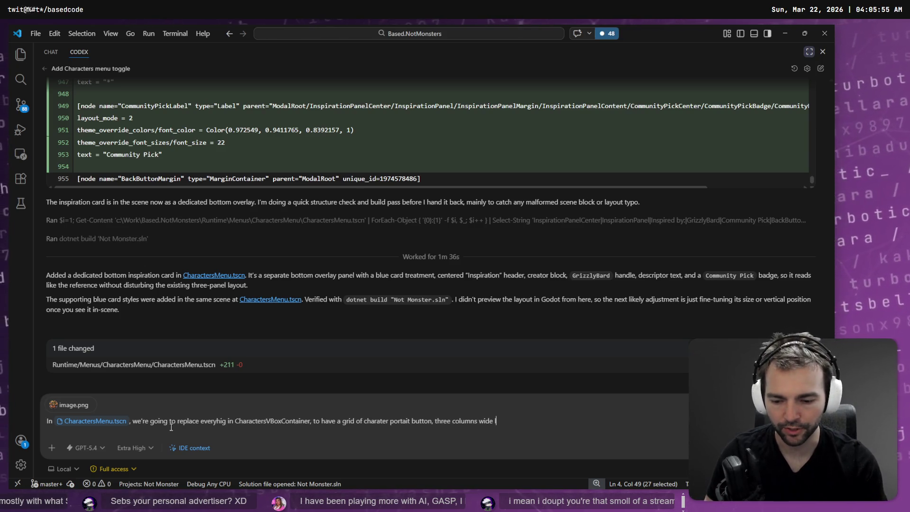
{"action": "type", "text": "like in our scr"}
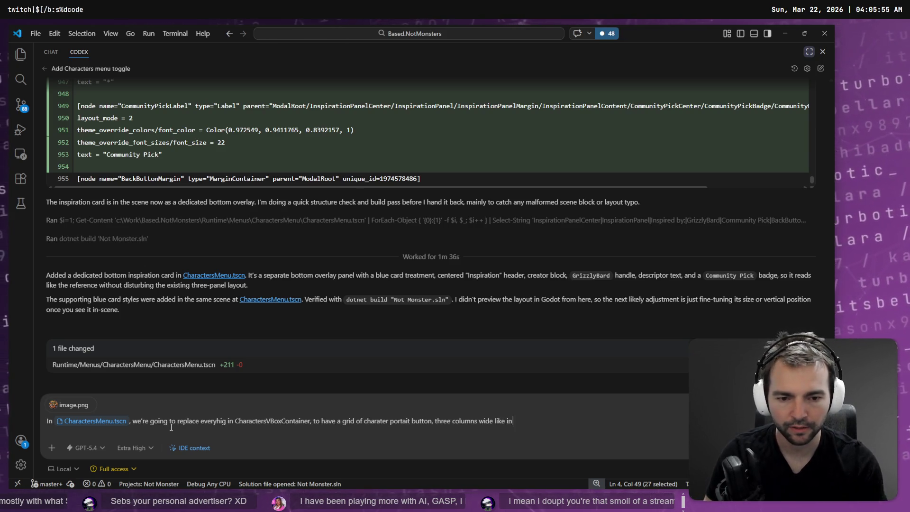
{"action": "type", "text": "eenshot."}
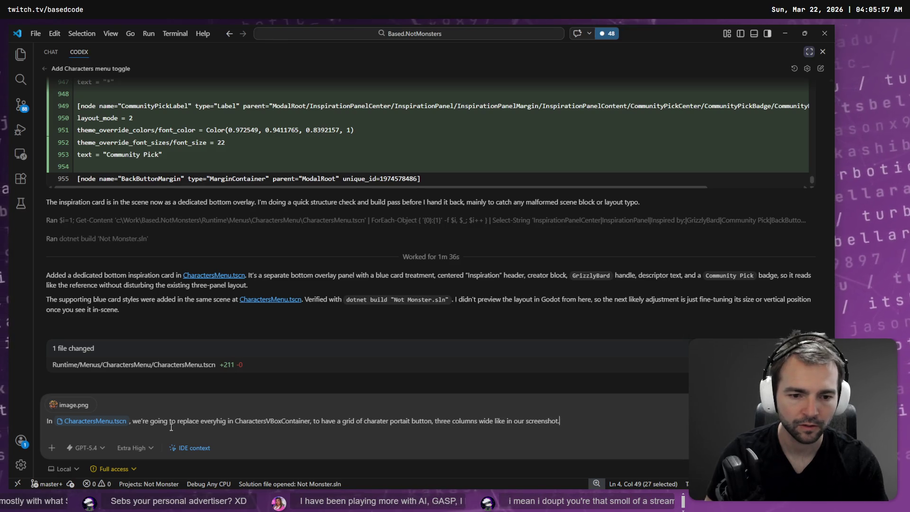
Dictate the three-column portrait grid with villages and monsters tabs into the prompt.
{"action": "key", "text": "alt+Tab"}
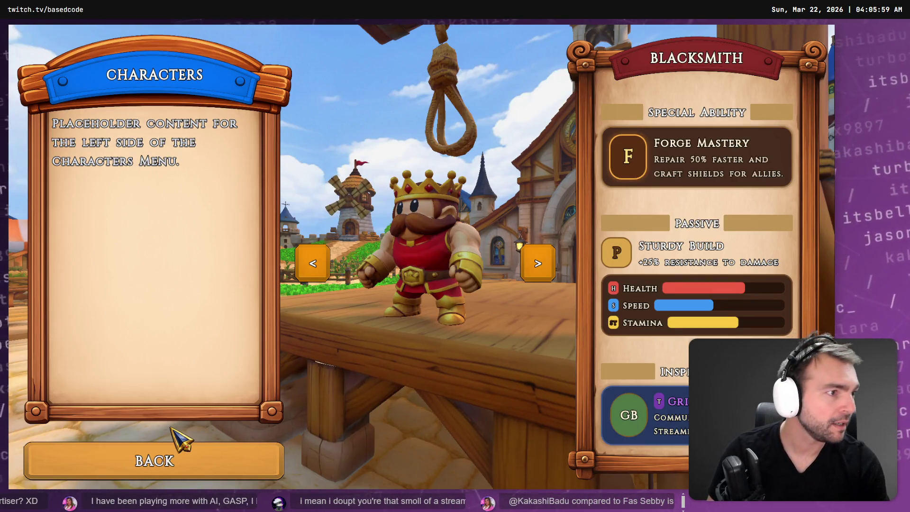
{"action": "key", "text": "alt+Tab"}
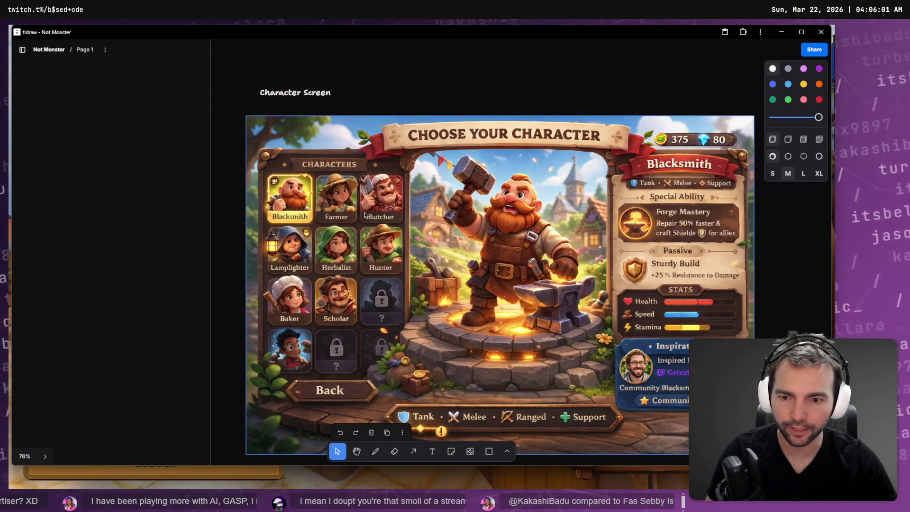
{"action": "key", "text": "alt+Tab"}
{"action": "key", "text": "alt+Tab"}
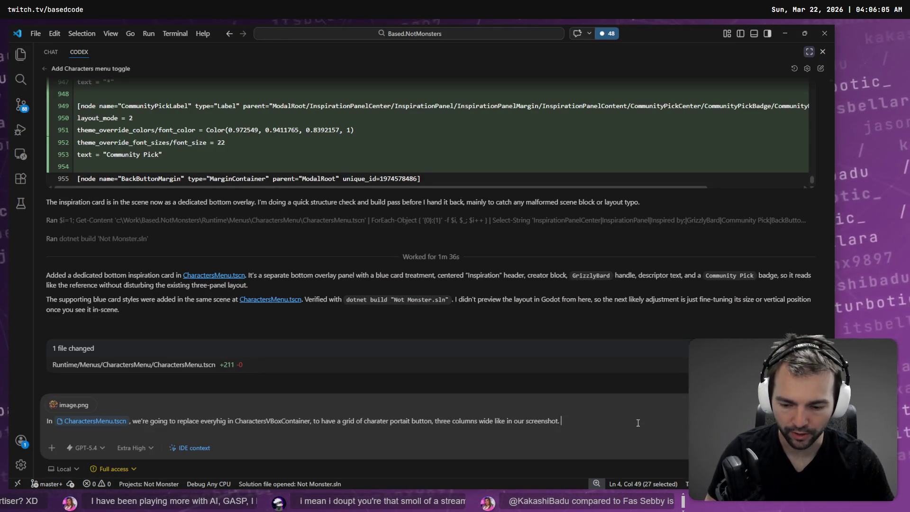
{"action": "key", "text": "super+h"}
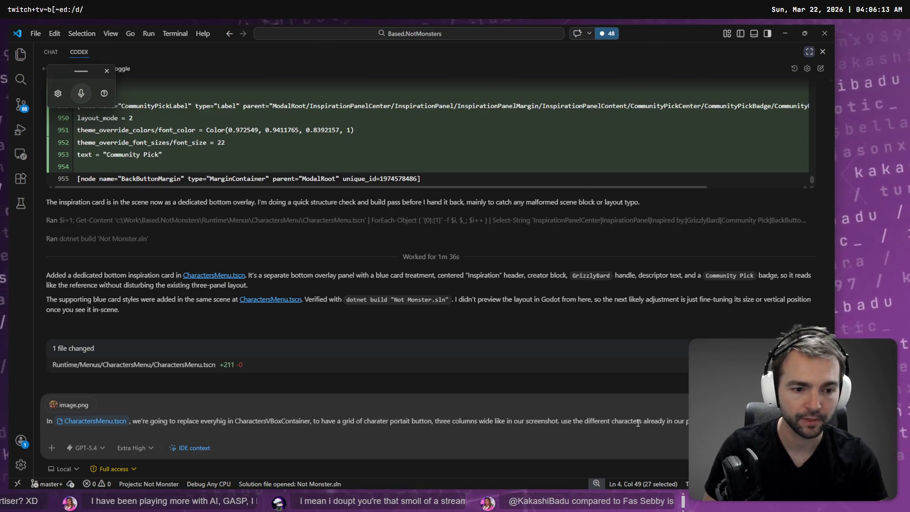
{"action": "key", "text": "super+h"}
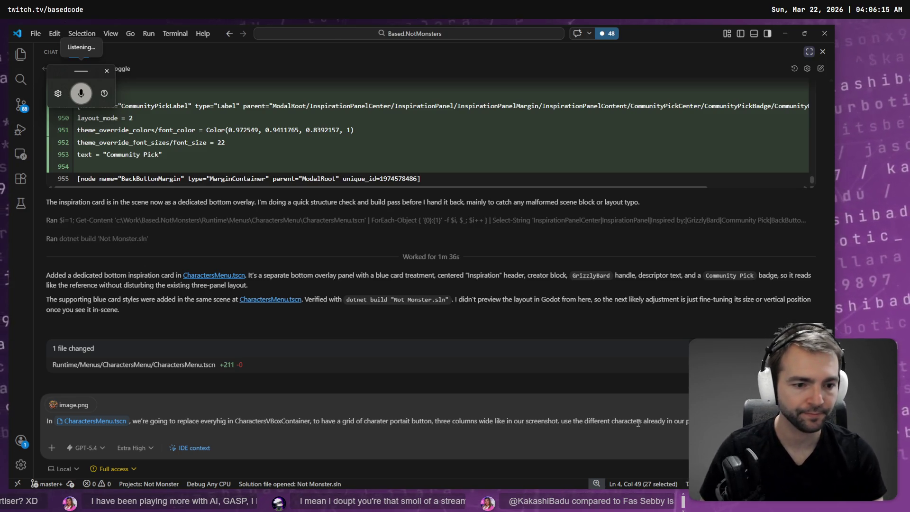
{"action": "key", "text": "super+h"}
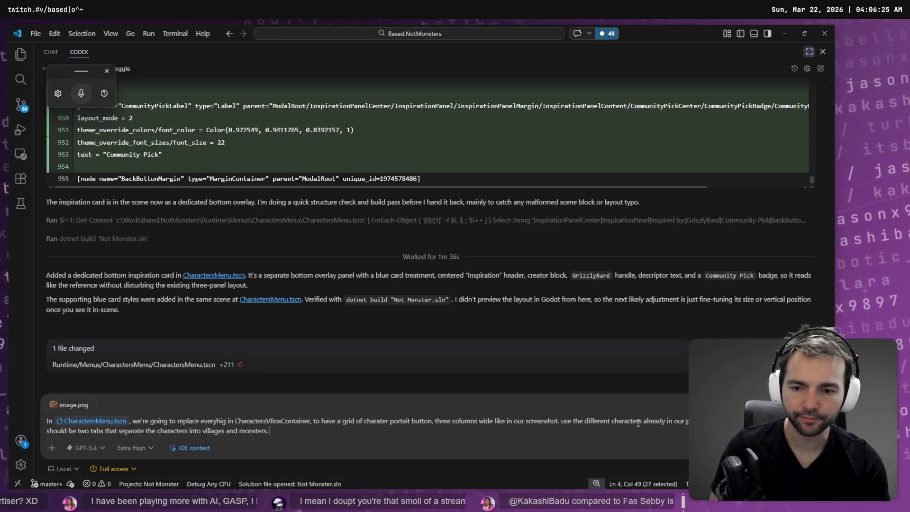
{"action": "key", "text": "Return"}
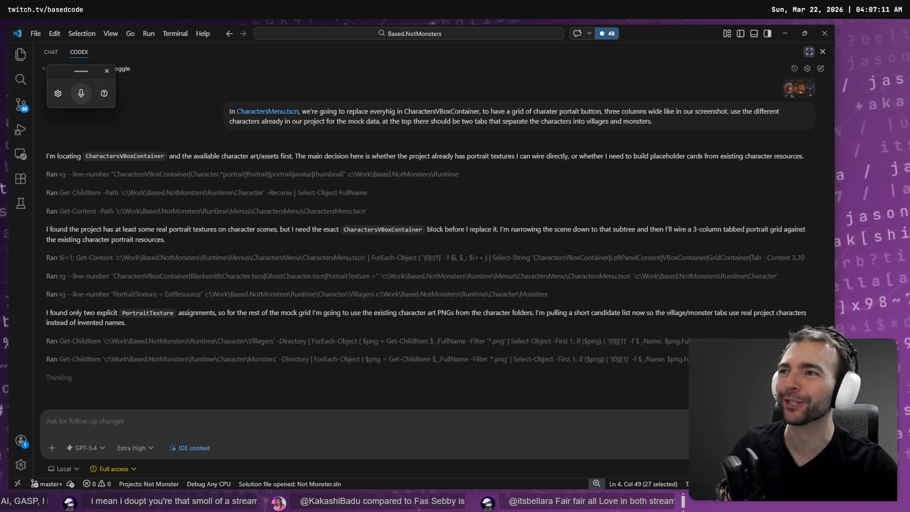
Open a new Chrome window while Codex works on the request.
{"action": "key", "text": "super+1"}
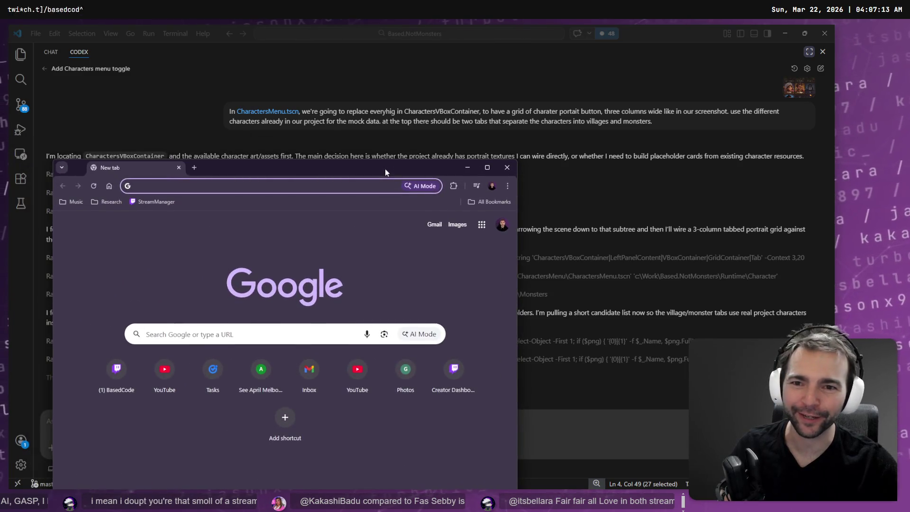
Go to twitch.tv and browse the Software and Game Development category.
{"action": "double_click", "coordinate": [385, 167]}
{"action": "type", "text": "twitch.tv"}
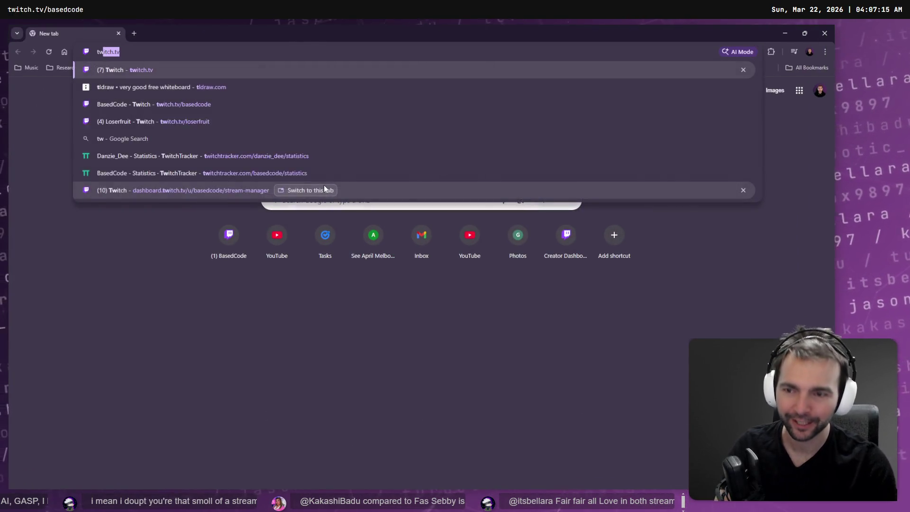
{"action": "key", "text": "Return"}
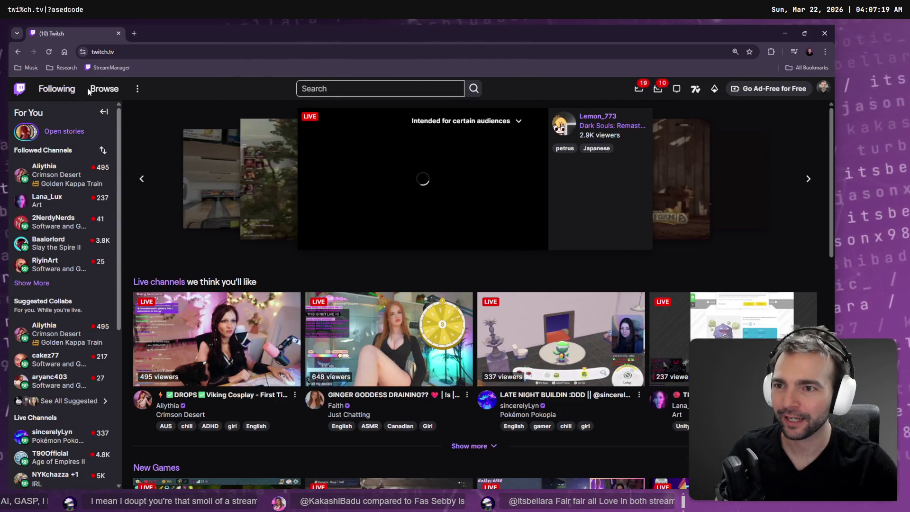
{"action": "left_click", "coordinate": [100, 89]}
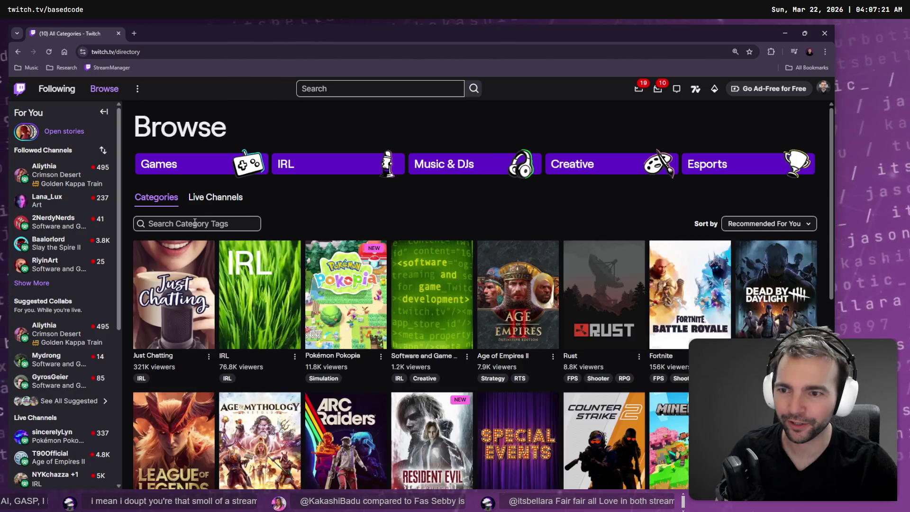
{"action": "left_click", "coordinate": [421, 312]}
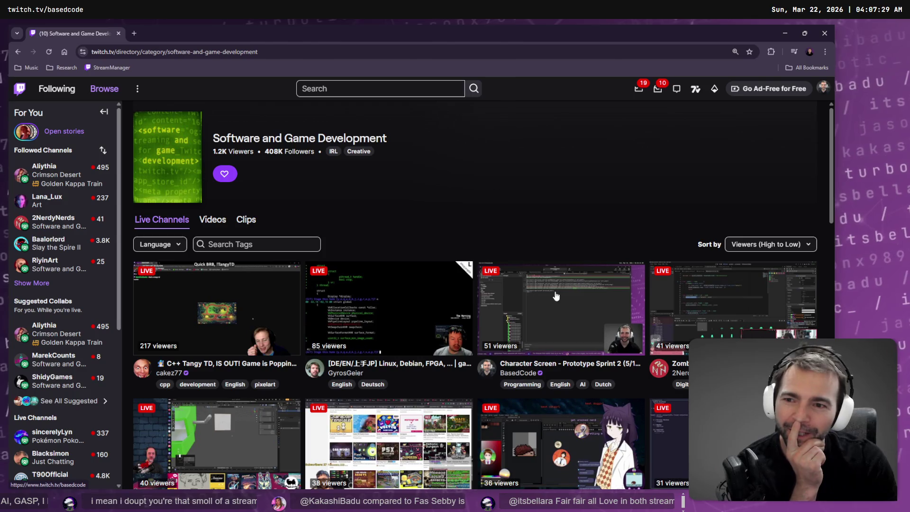
Sort live channels by Viewers (High to Low) and open the top stream.
{"action": "left_click", "coordinate": [764, 245]}
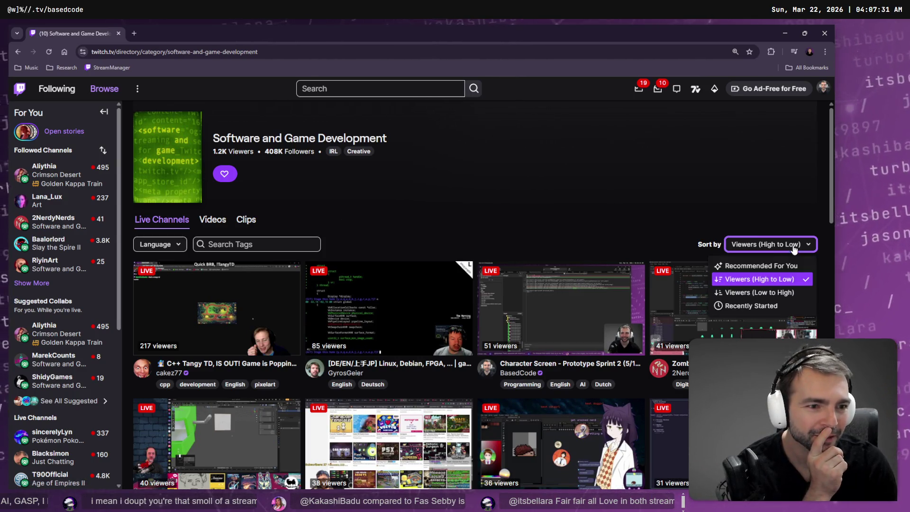
{"action": "left_click", "coordinate": [751, 282]}
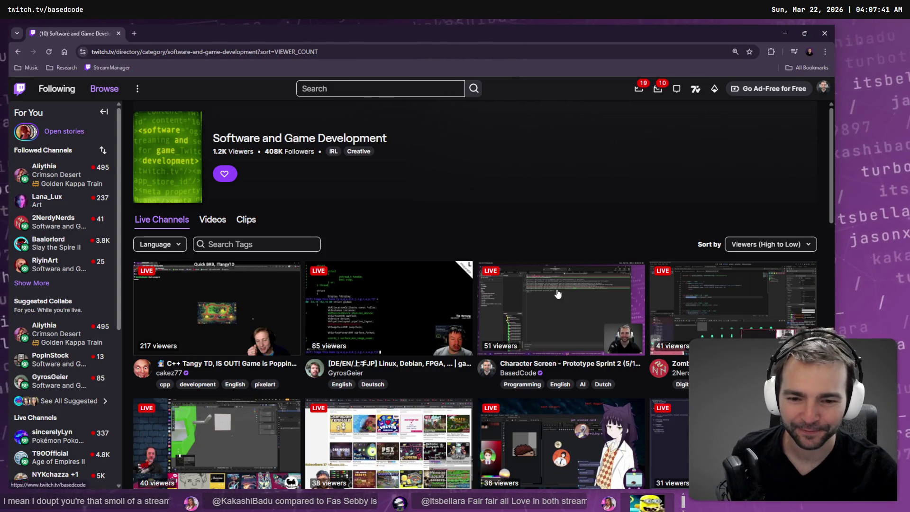
{"action": "scroll", "coordinate": [557, 294], "scroll_direction": "down", "scroll_amount": 1}
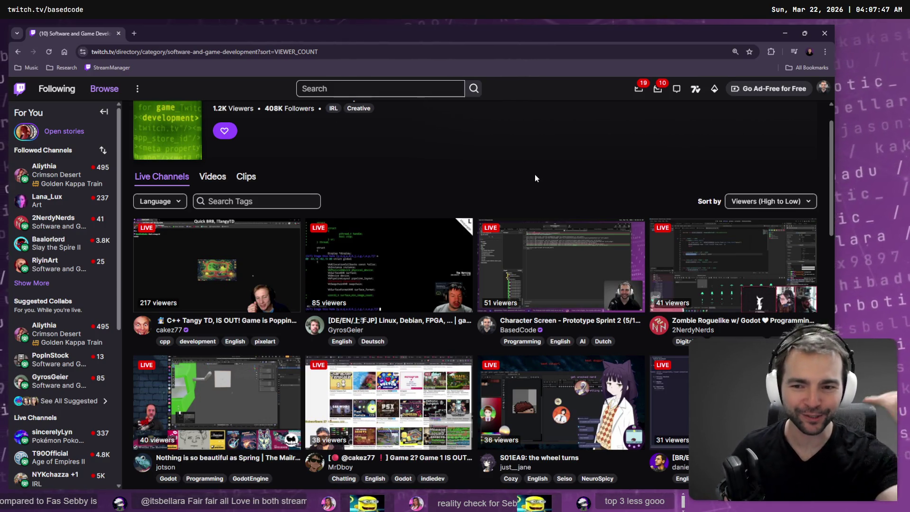
{"action": "left_click", "coordinate": [198, 308]}
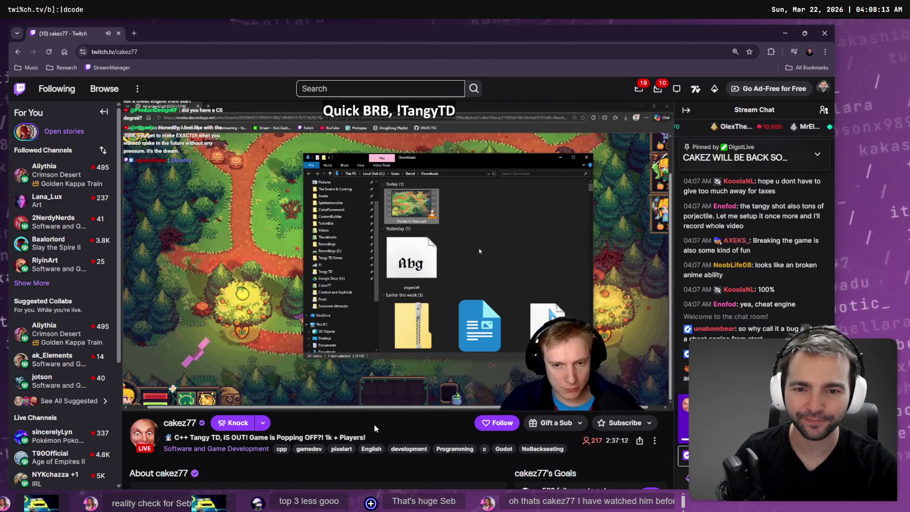
{"action": "key", "text": "alt+Tab"}
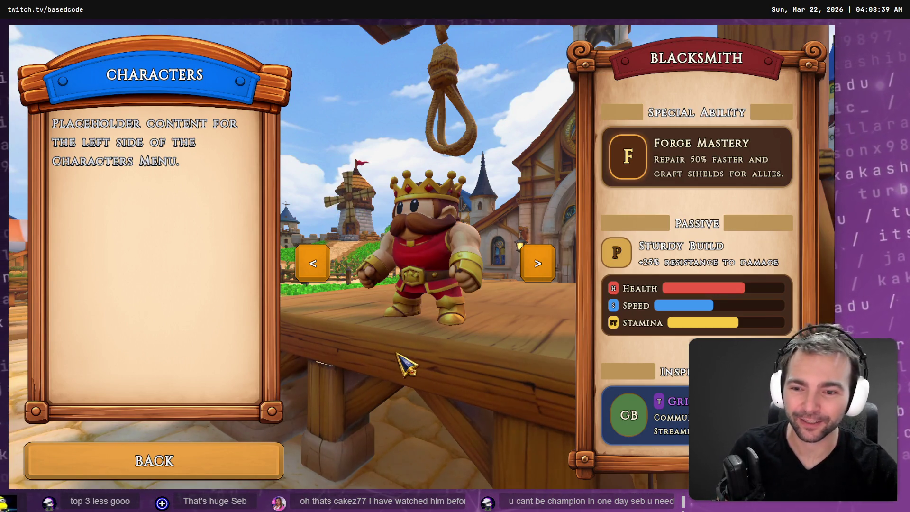
Leave the game's Characters screen and save the CharactersMenu scene in Godot.
{"action": "left_click", "coordinate": [228, 450]}
{"action": "left_click", "coordinate": [233, 372]}
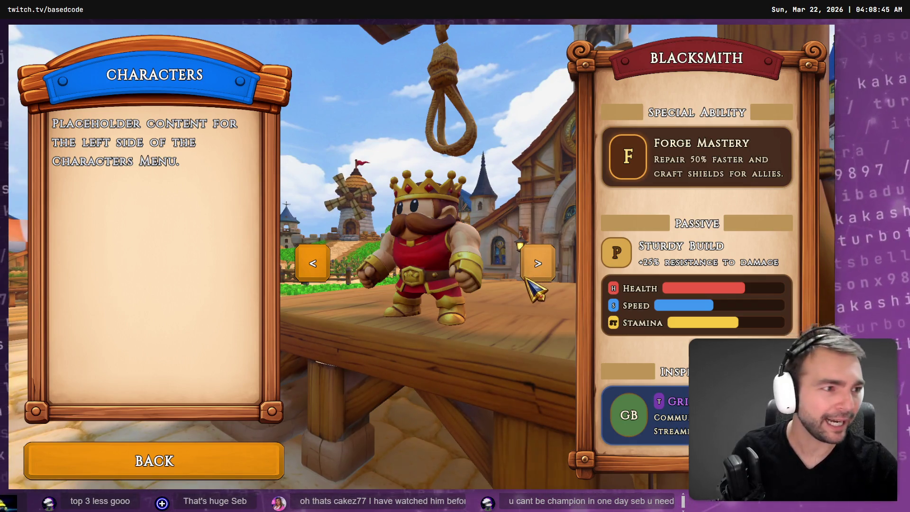
{"action": "key", "text": "F8"}
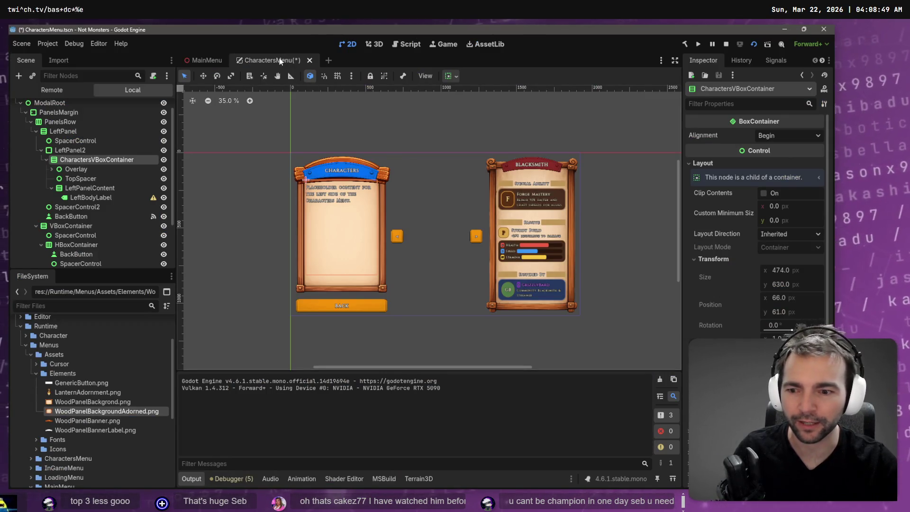
{"action": "key", "text": "ctrl+s"}
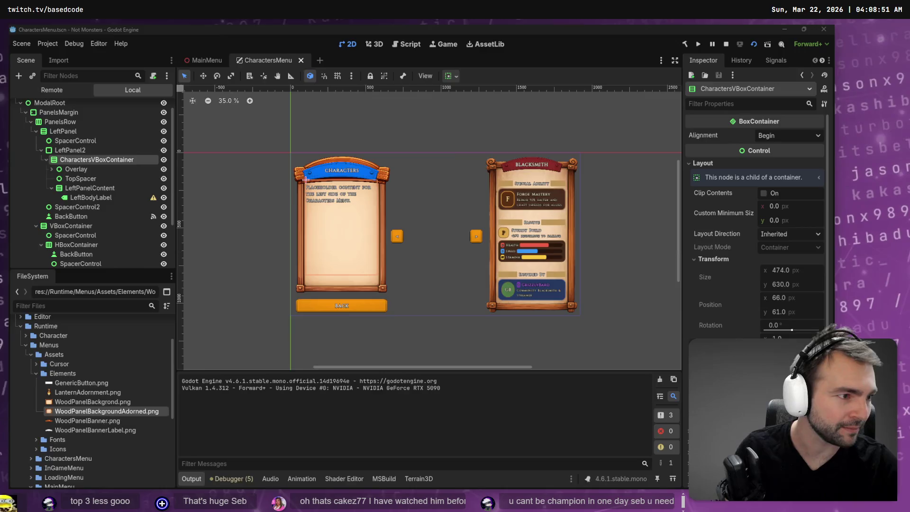
Move on to Fork and select the changed CharactersMenu.tscn file to review its diff.
{"action": "key", "text": "alt+Tab"}
{"action": "scroll", "coordinate": [205, 380], "scroll_direction": "up", "scroll_amount": 10}
{"action": "scroll", "coordinate": [199, 285], "scroll_direction": "down", "scroll_amount": 15}
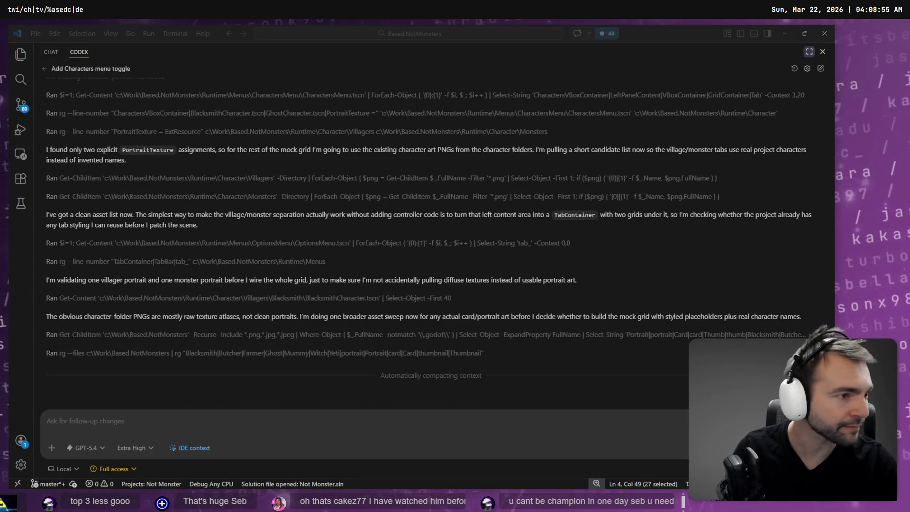
{"action": "key", "text": "alt+Tab"}
{"action": "left_click", "coordinate": [227, 117]}
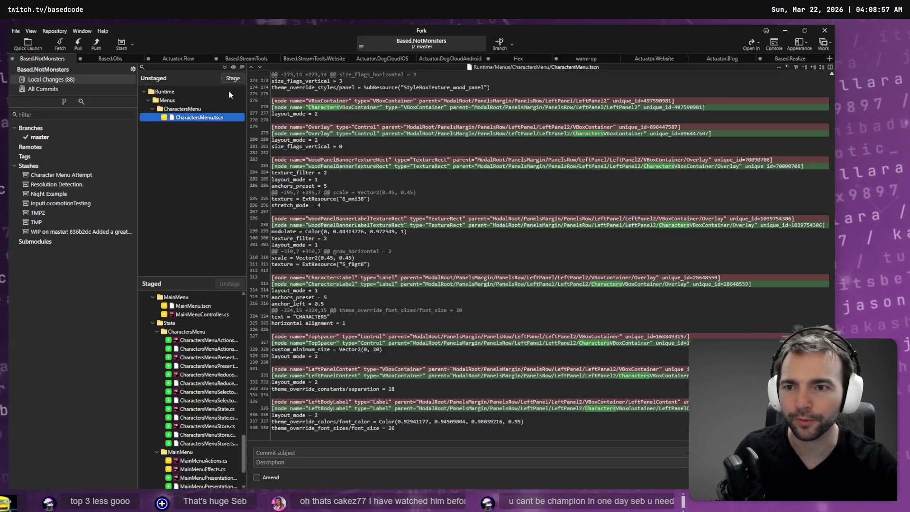
Stage the CharactersMenu.tscn changes in Fork and return to the Codex chat.
{"action": "left_click", "coordinate": [232, 78]}
{"action": "key", "text": "alt+Tab"}
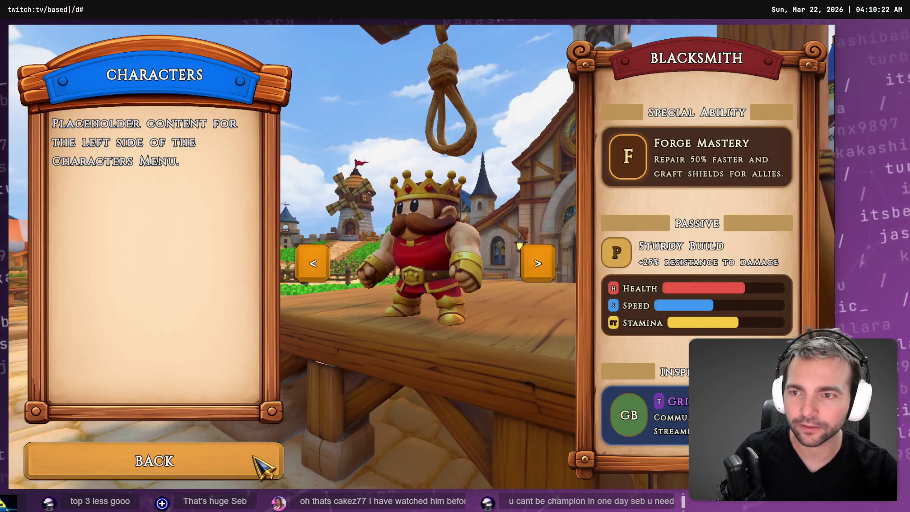
Check the running game's Characters screen, then return to VS Code while Codex works.
{"action": "left_click", "coordinate": [259, 459]}
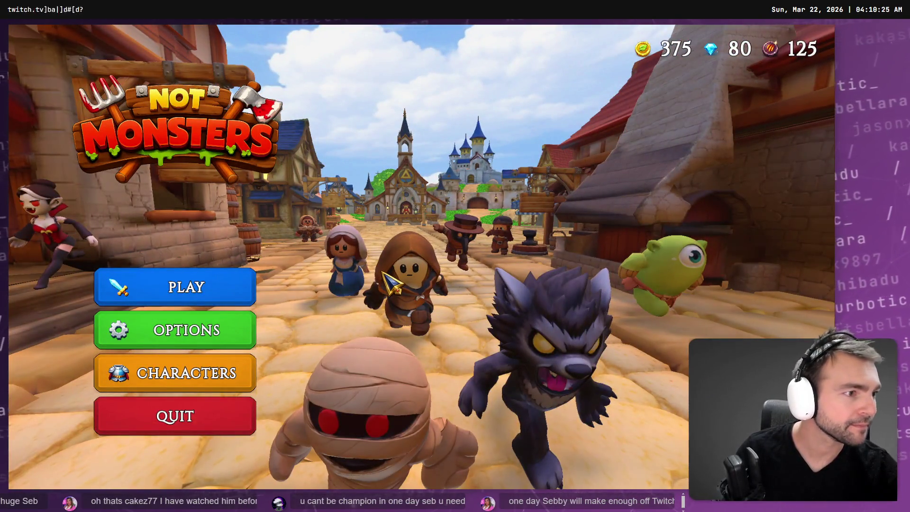
{"action": "key", "text": "alt+Tab"}
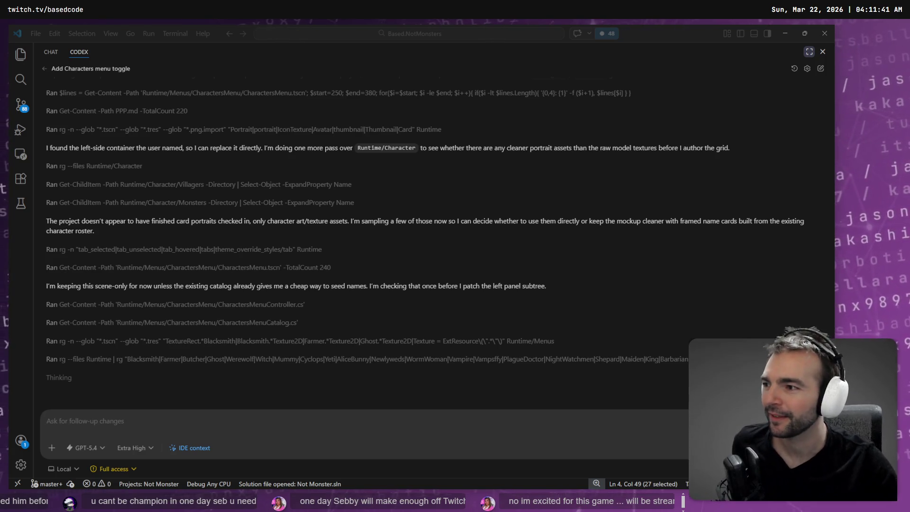
{"action": "left_click", "coordinate": [102, 387]}
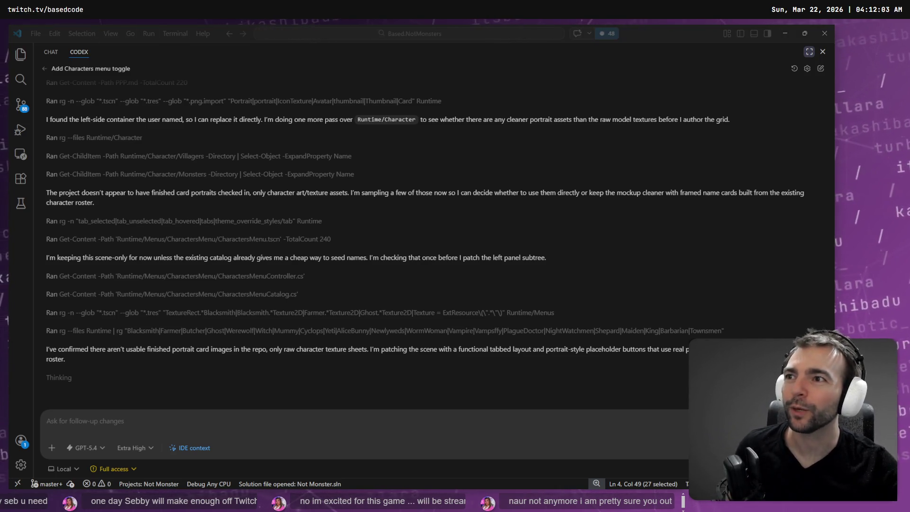
Maximize Chrome, open the TwitchTracker stats bookmark, and switch it to another streamer's channel.
{"action": "mouse_move", "coordinate": [0, 203]}
{"action": "left_mouse_down"}
{"action": "mouse_move", "coordinate": [483, 203]}
{"action": "mouse_move", "coordinate": [480, 169]}
{"action": "left_mouse_up"}
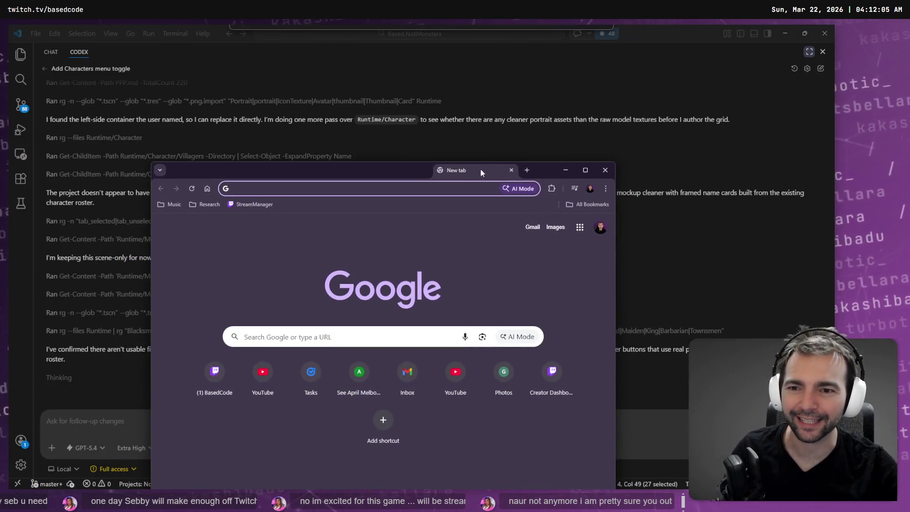
{"action": "double_click", "coordinate": [480, 171]}
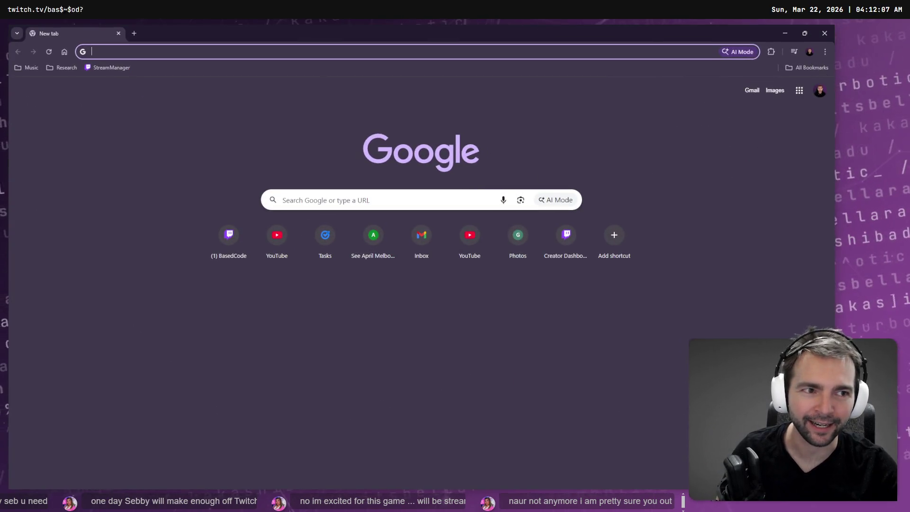
{"action": "left_click", "coordinate": [825, 52]}
{"action": "left_click", "coordinate": [578, 109]}
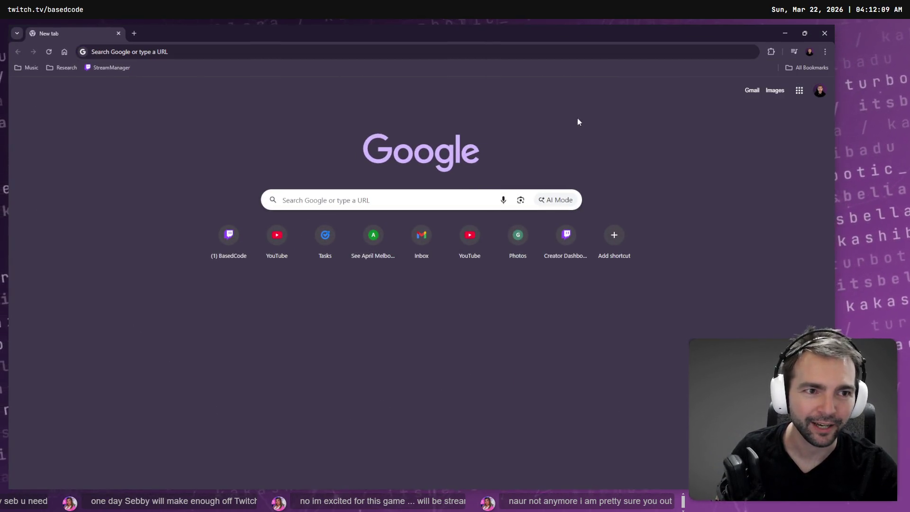
{"action": "left_click", "coordinate": [805, 67]}
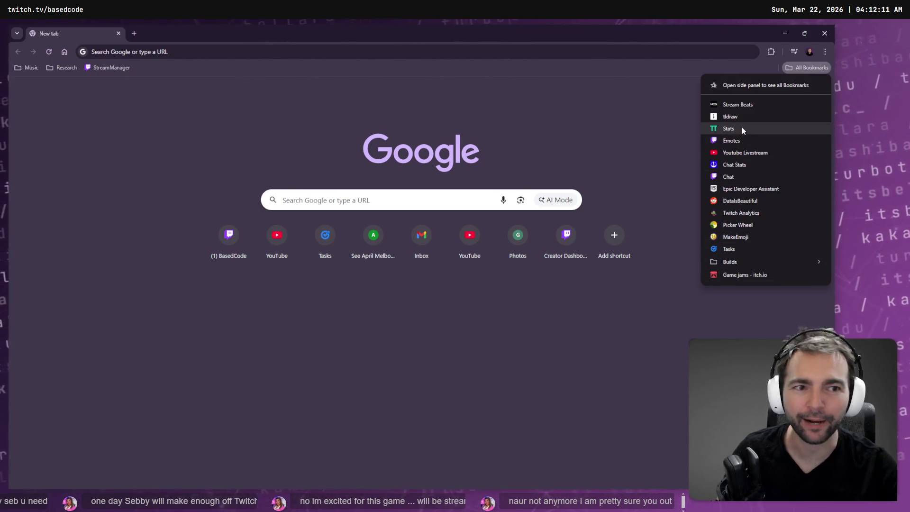
{"action": "left_click", "coordinate": [741, 127]}
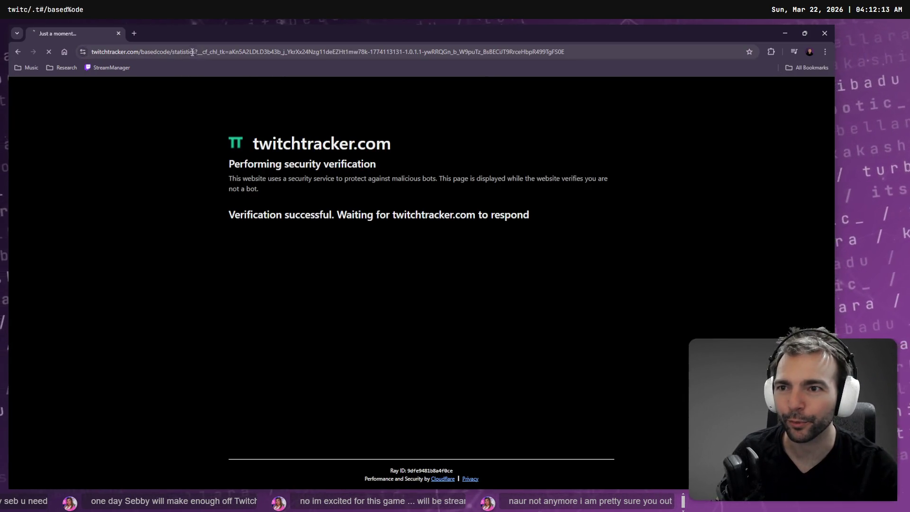
{"action": "left_click", "coordinate": [150, 52]}
{"action": "double_click", "coordinate": [179, 52]}
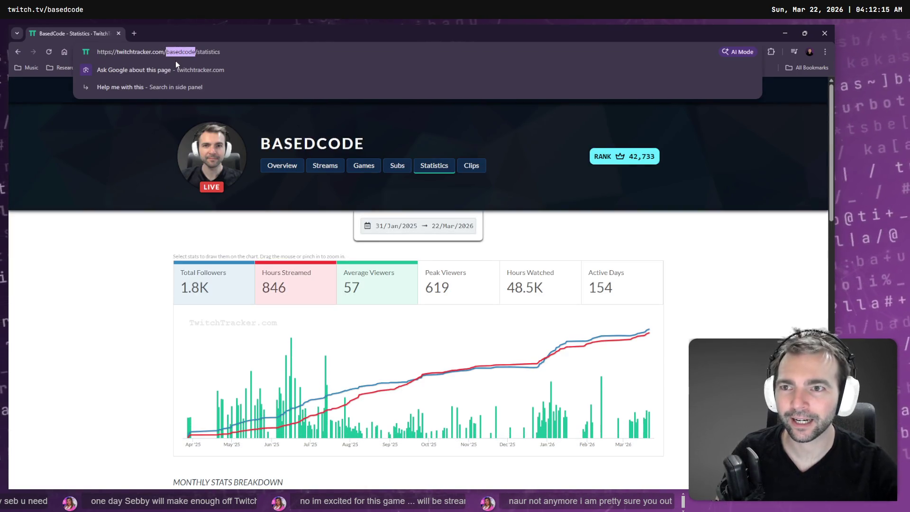
{"action": "type", "text": "lazarbeam"}
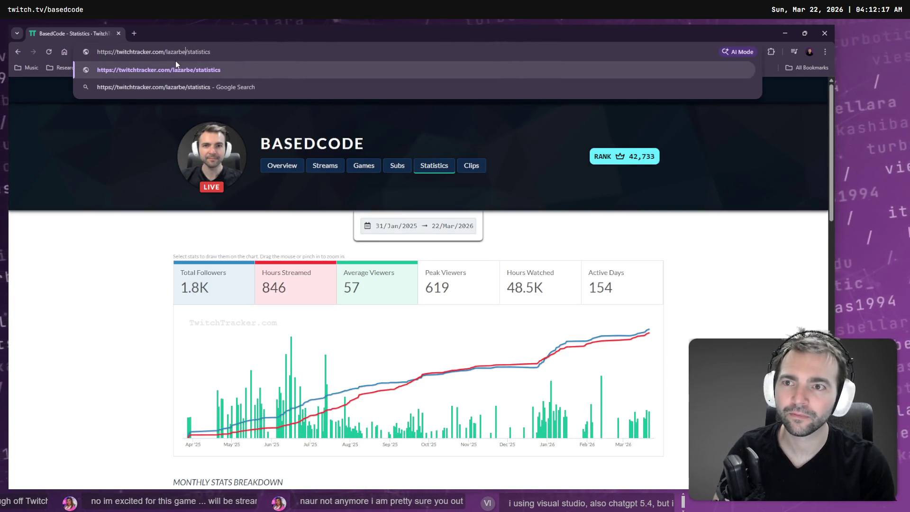
{"action": "key", "text": "Return"}
Open youtube.com in a new tab and focus its search box.
{"action": "key", "text": "ctrl+t"}
{"action": "type", "text": "youtube.com"}
{"action": "key", "text": "Return"}
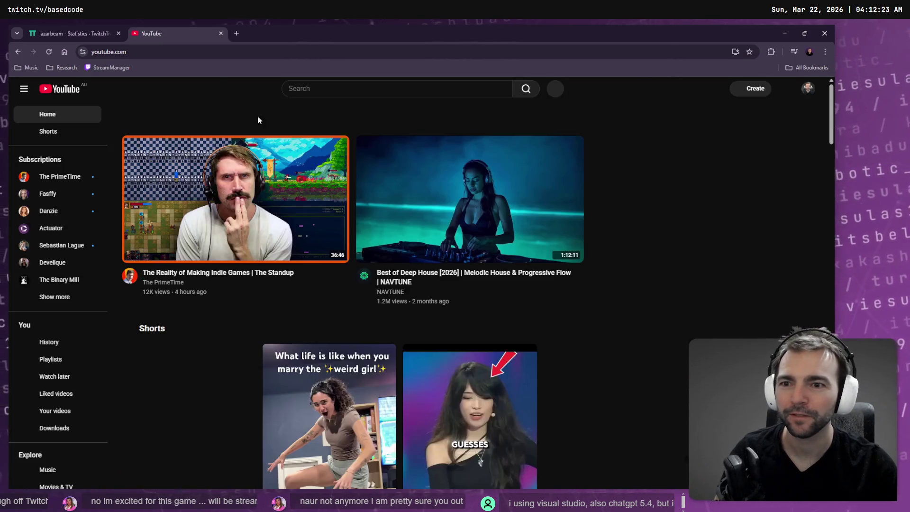
{"action": "left_click", "coordinate": [327, 87]}
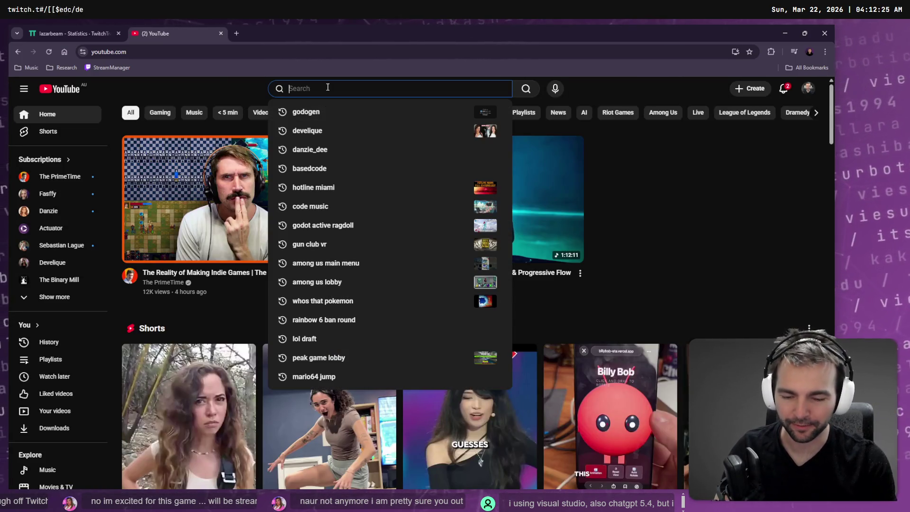
Search YouTube for the streamer's channel, then go back to the TwitchTracker tab.
{"action": "type", "text": "lazargbe"}
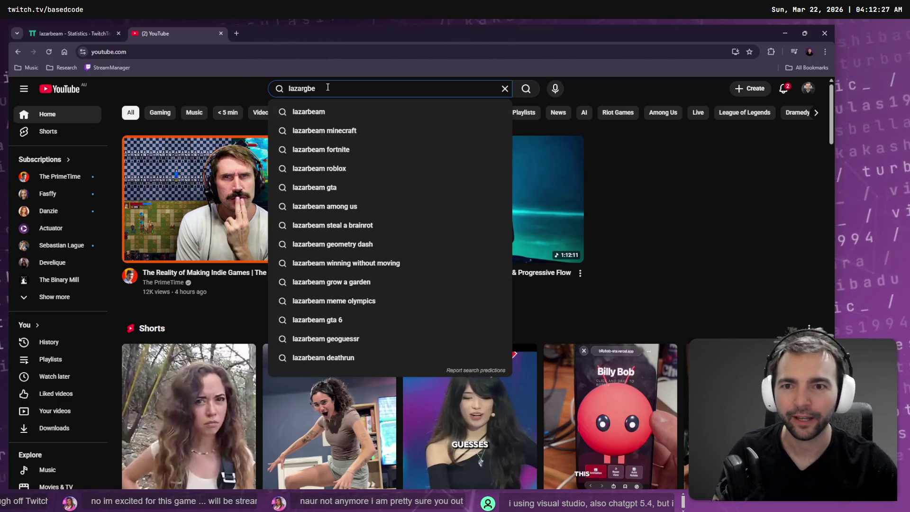
{"action": "left_click", "coordinate": [337, 105]}
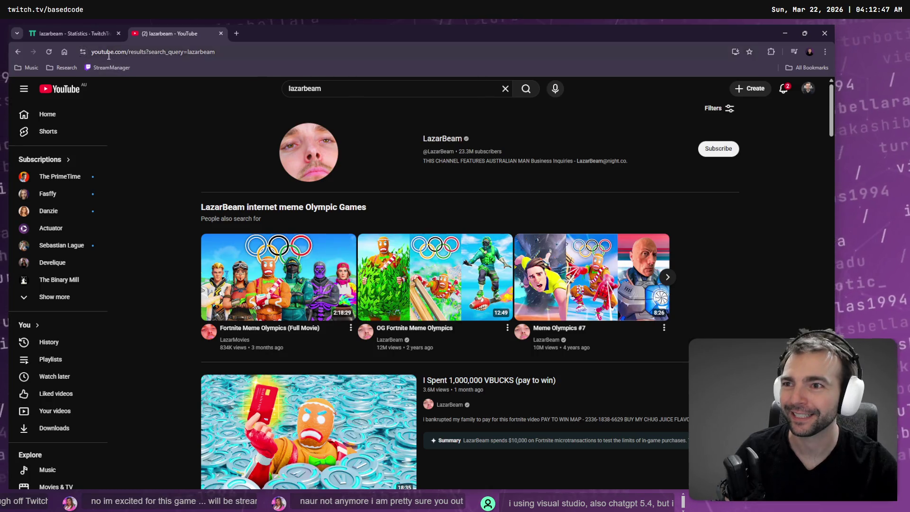
{"action": "left_click", "coordinate": [88, 36]}
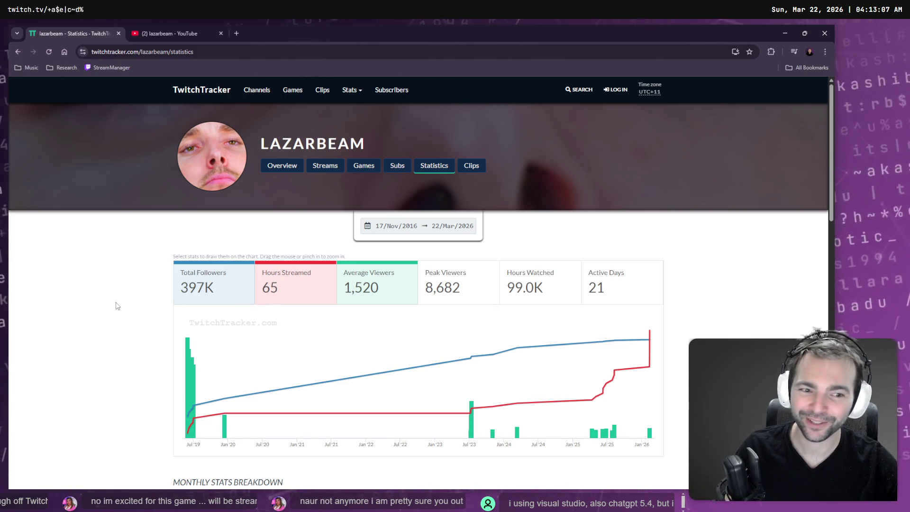
Pin the streamer's 11/Feb/2026 chart data point, then close the TwitchTracker tab.
{"action": "mouse_move", "coordinate": [651, 436]}
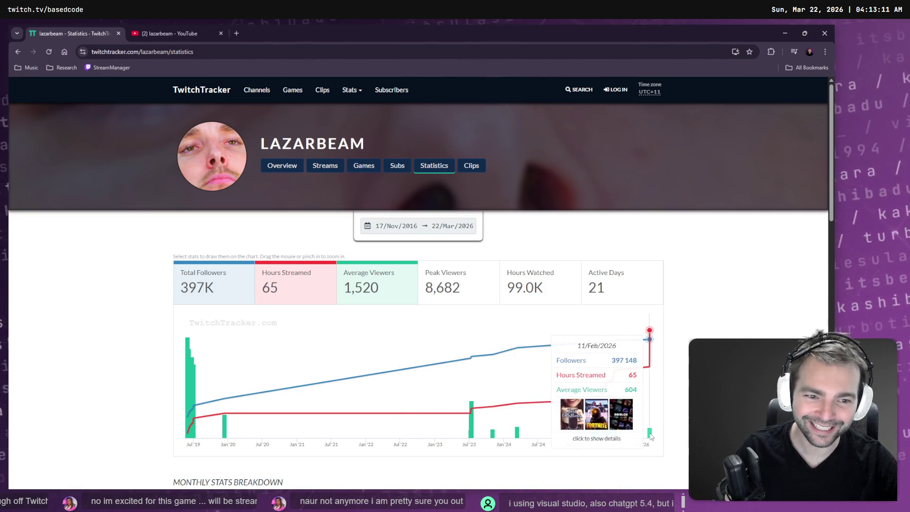
{"action": "left_click", "coordinate": [651, 436]}
{"action": "mouse_move", "coordinate": [652, 334]}
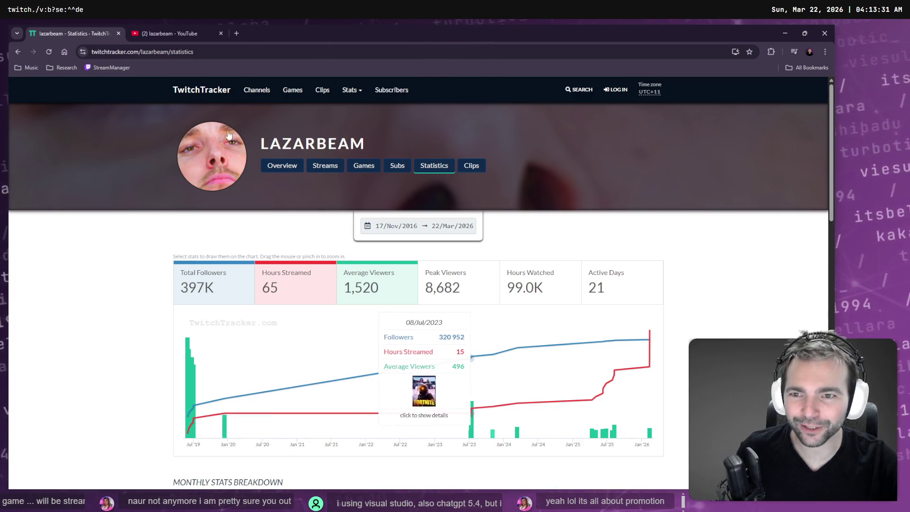
{"action": "key", "text": "ctrl+w"}
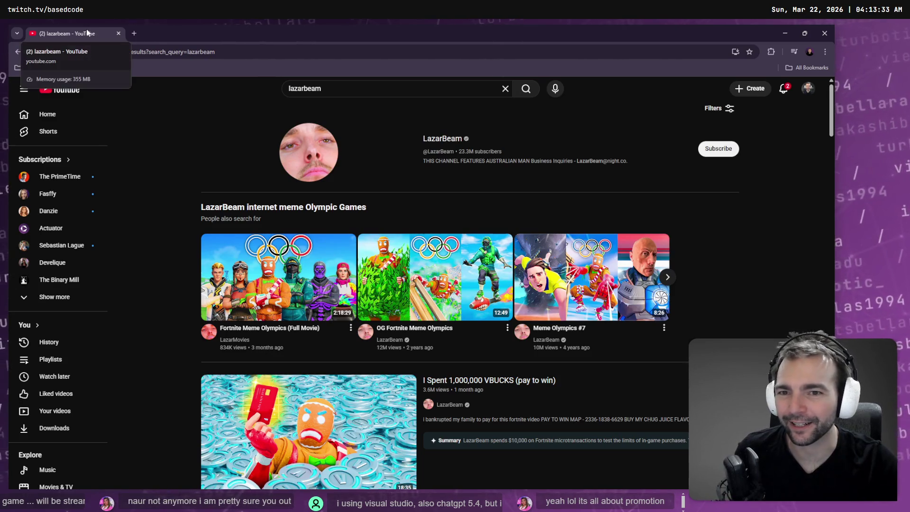
Switch from the browser back to the code editor window.
{"action": "key", "text": "alt+Tab"}
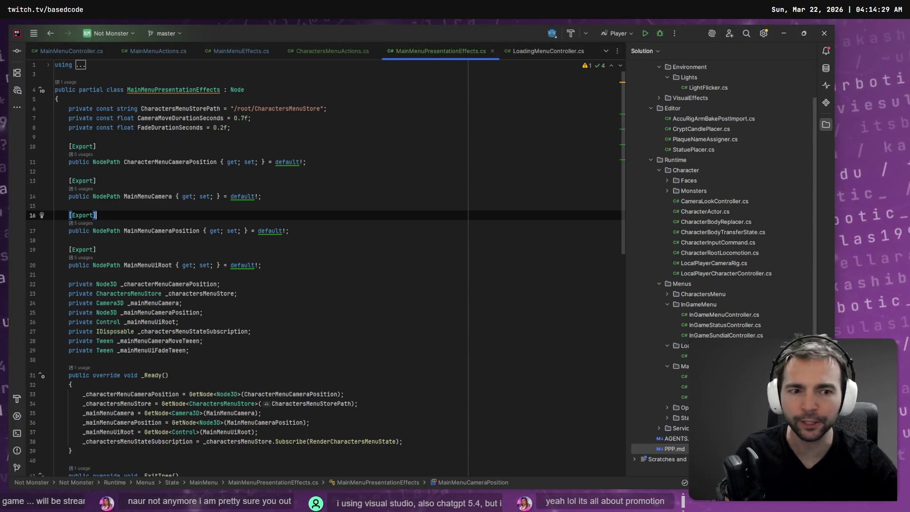
Bring up the Codex chat, briefly show the file explorer and editor, then re-maximize the Codex panel.
{"action": "left_click", "coordinate": [17, 90]}
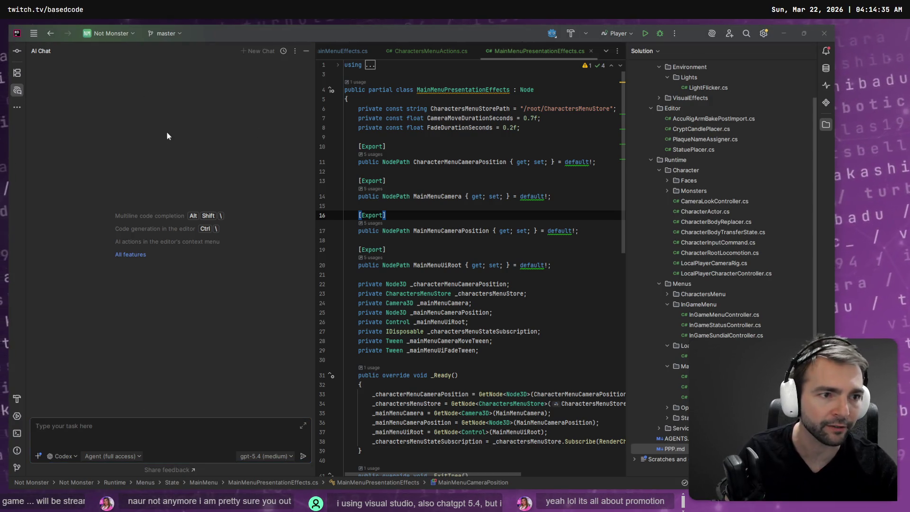
{"action": "key", "text": "alt+Tab"}
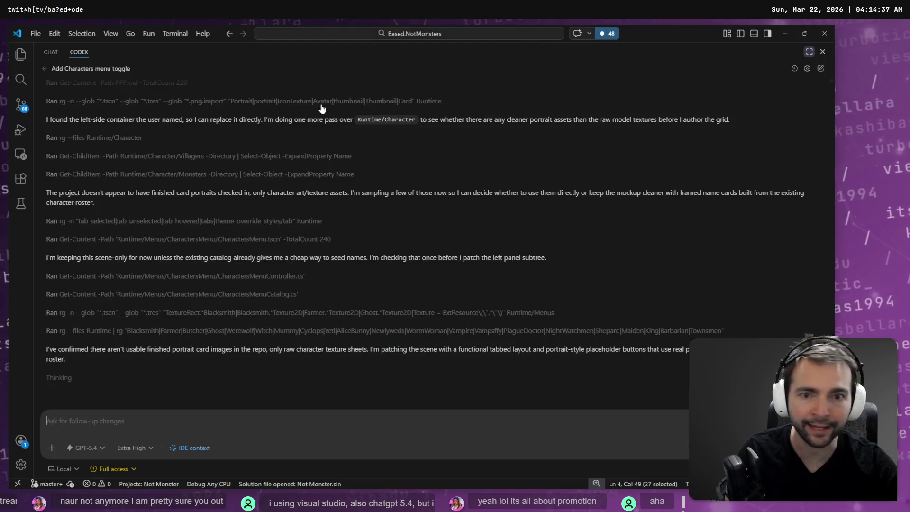
{"action": "left_click", "coordinate": [808, 52]}
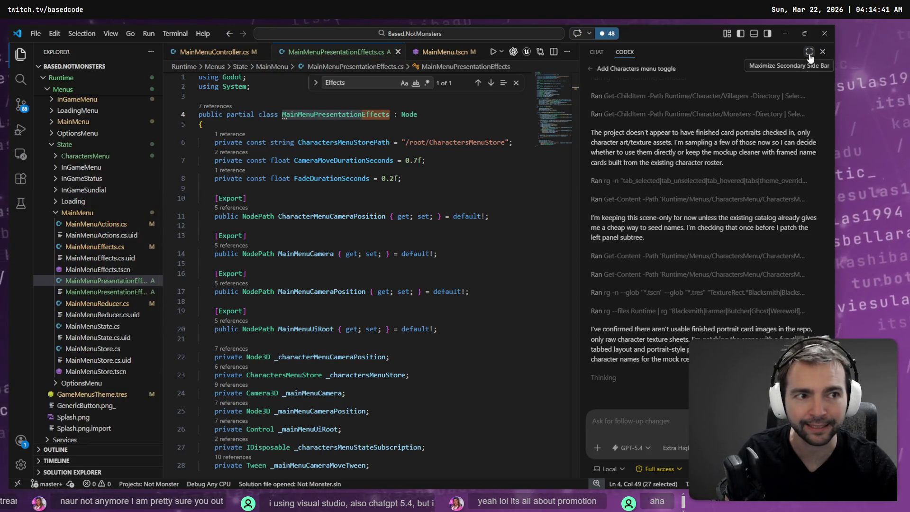
{"action": "left_click", "coordinate": [808, 52]}
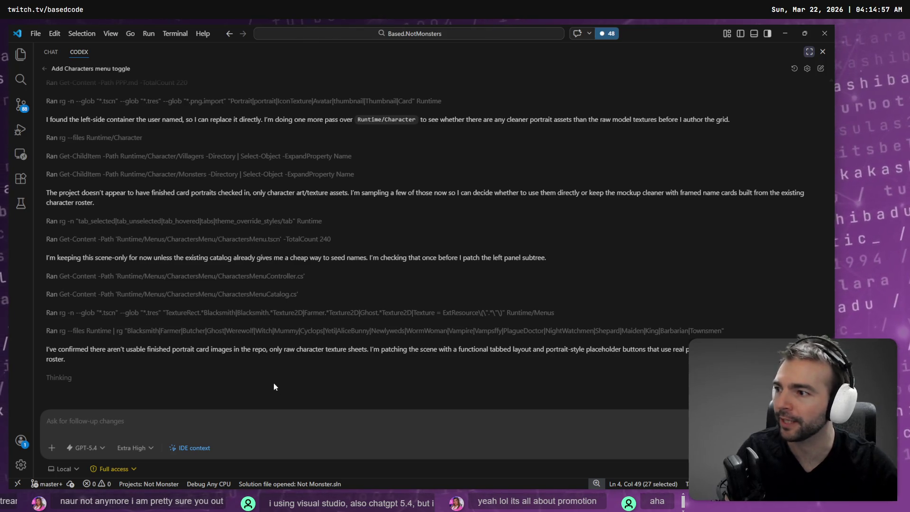
{"action": "key", "text": "alt+Tab"}
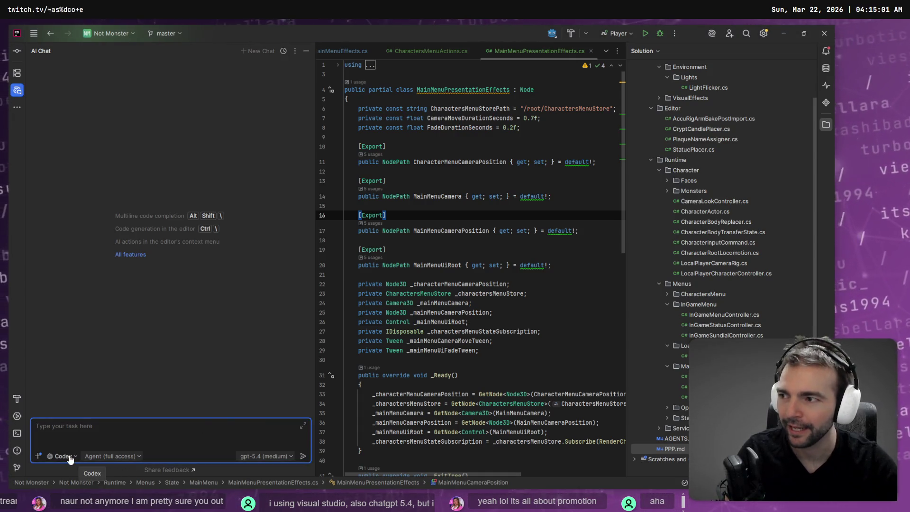
{"action": "key", "text": "alt+Tab"}
{"action": "key", "text": "Left"}
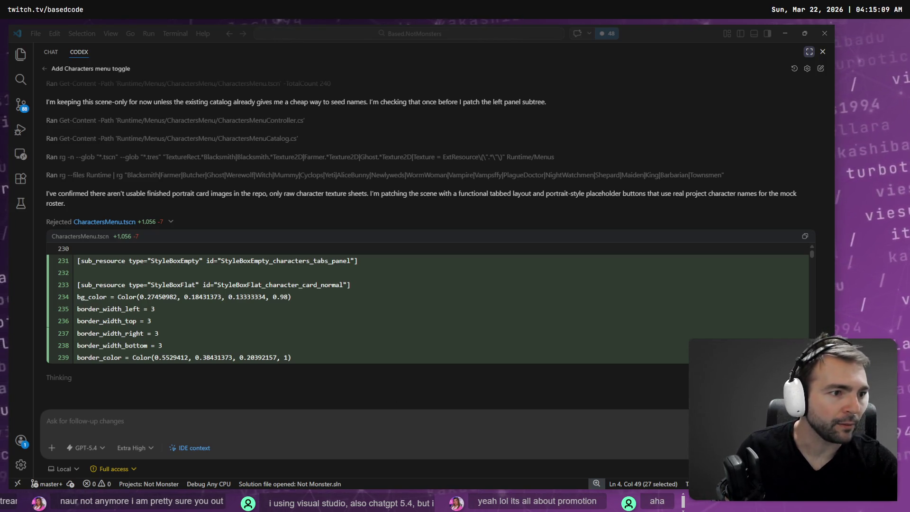
Follow the streamed CharactersMenu.tscn diff in Codex, then switch to the Photopea wood-panel image.
{"action": "key", "text": "alt+Tab"}
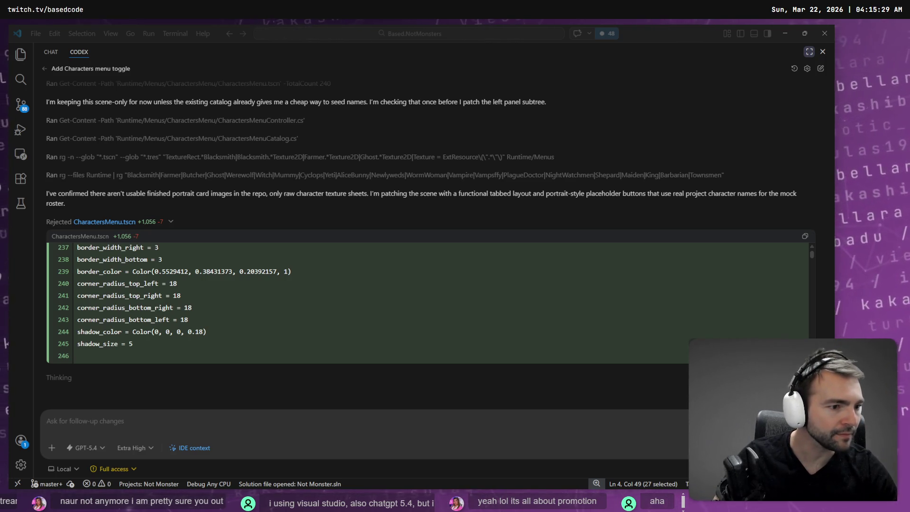
{"action": "key", "text": "alt+Tab"}
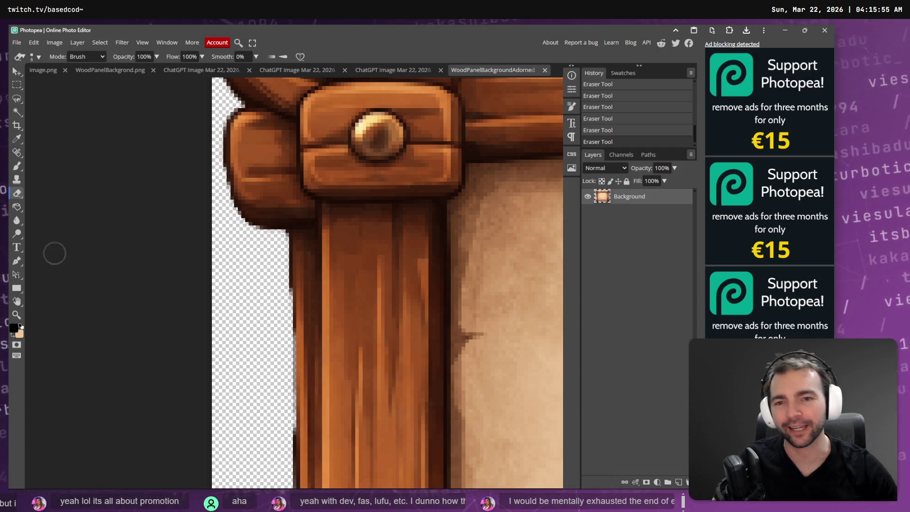
Zoom out and pan to show the complete WoodPanelBackgroundAdorned frame.
{"action": "scroll", "coordinate": [97, 404], "scroll_direction": "right", "scroll_amount": 5}
{"action": "scroll", "coordinate": [158, 344], "scroll_direction": "down", "scroll_amount": 5}
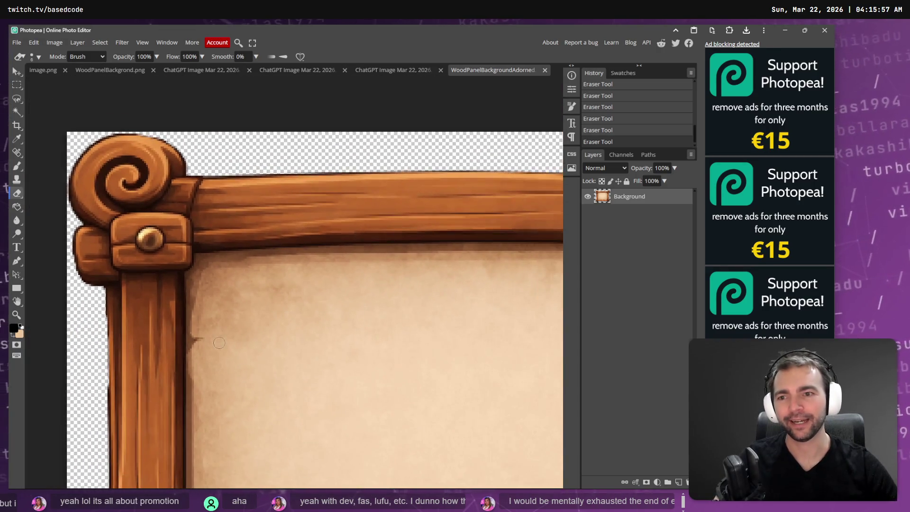
{"action": "scroll", "coordinate": [409, 353], "scroll_direction": "down", "scroll_amount": 10}
{"action": "scroll", "coordinate": [406, 314], "scroll_direction": "up", "scroll_amount": 8}
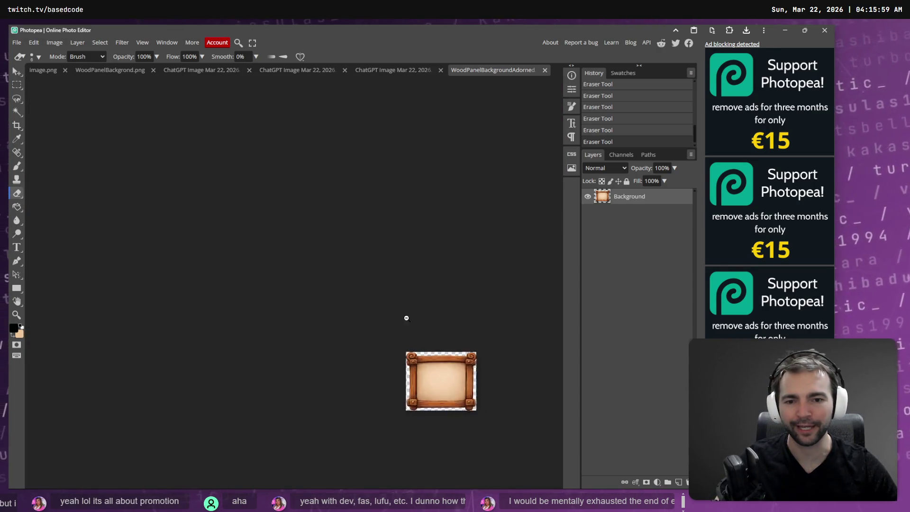
{"action": "mouse_move", "coordinate": [482, 365]}
{"action": "left_mouse_down"}
{"action": "mouse_move", "coordinate": [386, 283]}
{"action": "mouse_move", "coordinate": [372, 255]}
{"action": "left_mouse_up"}
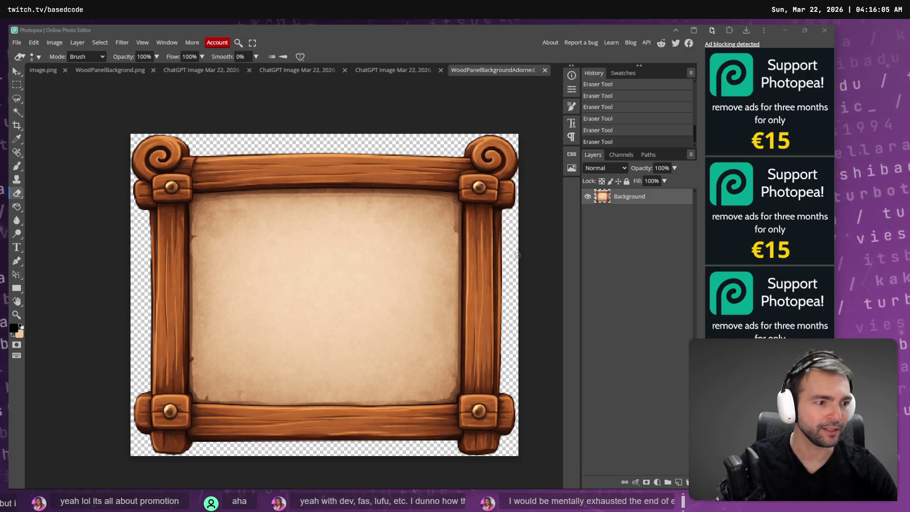
Scroll through the Choose Your Character mockup in tldraw, then return via Photopea to Codex.
{"action": "key", "text": "alt+Tab"}
{"action": "scroll", "coordinate": [360, 233], "scroll_direction": "down", "scroll_amount": 3}
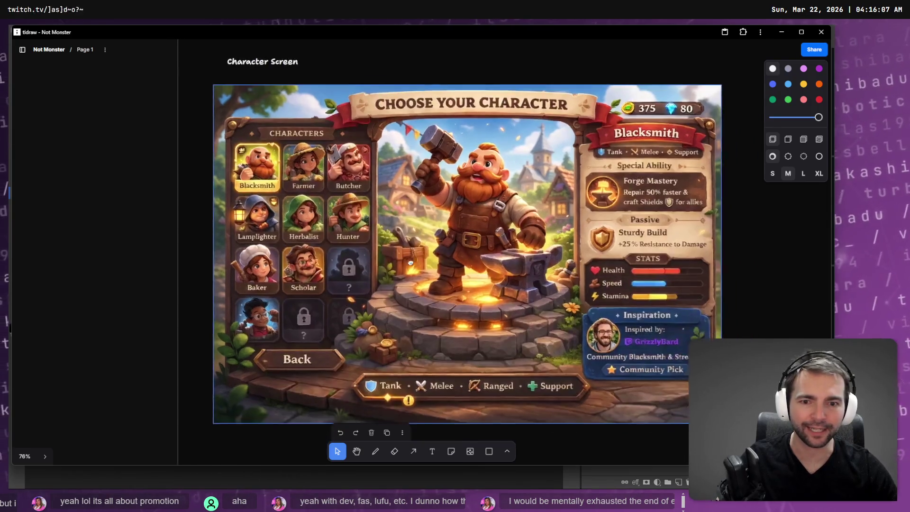
{"action": "scroll", "coordinate": [357, 234], "scroll_direction": "down", "scroll_amount": 2}
{"action": "scroll", "coordinate": [357, 237], "scroll_direction": "down", "scroll_amount": 3}
{"action": "scroll", "coordinate": [568, 265], "scroll_direction": "up", "scroll_amount": 3}
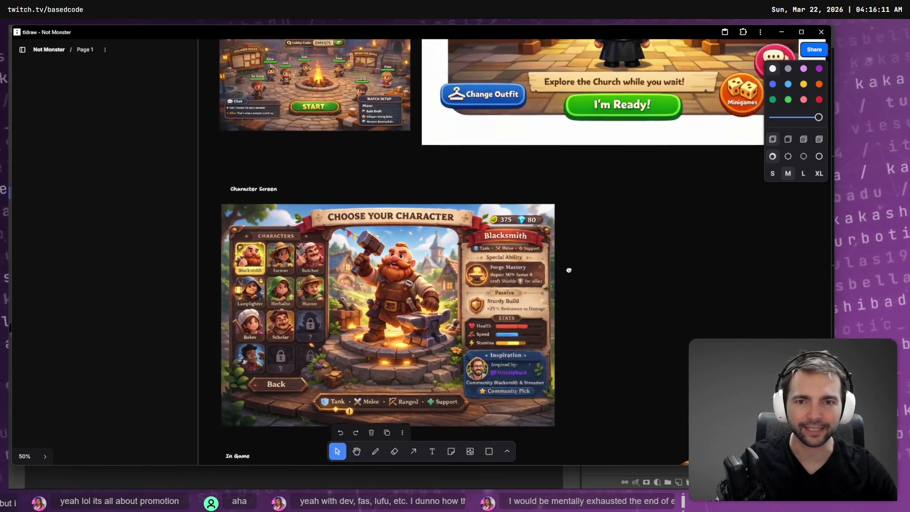
{"action": "key", "text": "alt+Tab"}
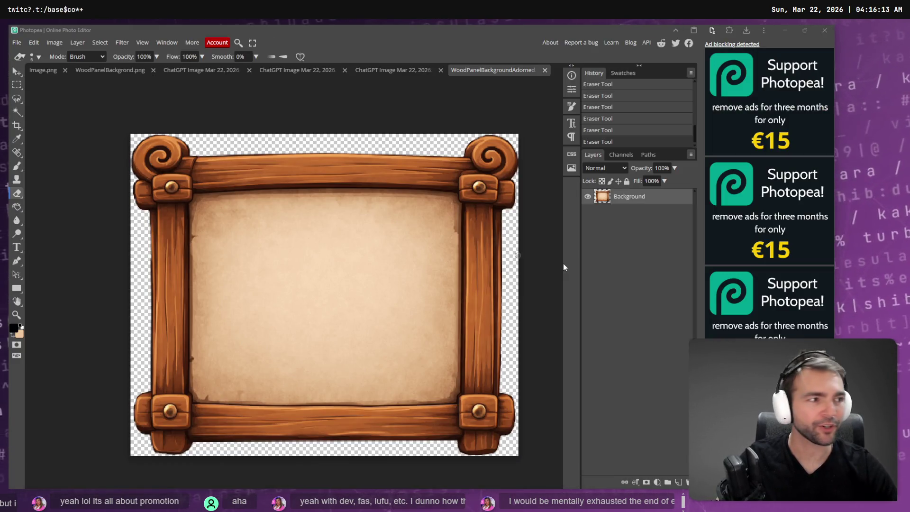
{"action": "key", "text": "alt+Tab"}
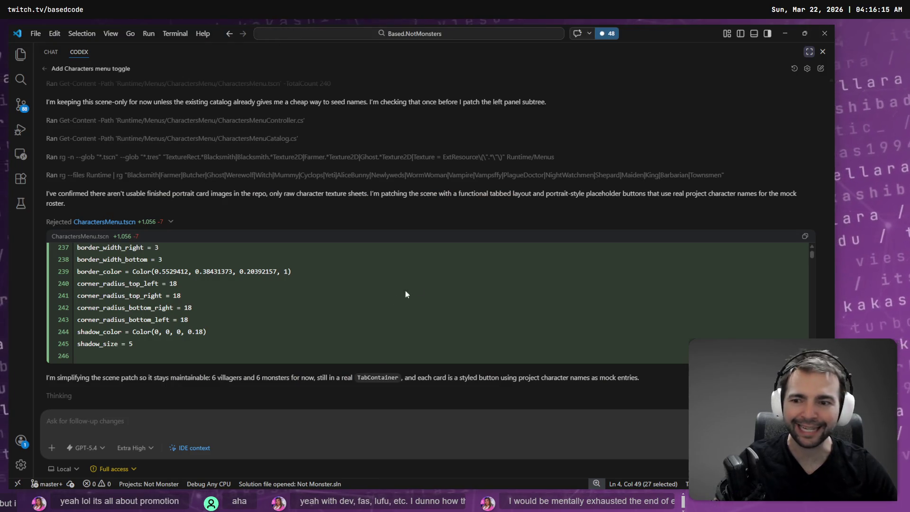
Follow Codex's scene edits for the 6-villager, 6-monster TabContainer, glancing at Rider.
{"action": "scroll", "coordinate": [810, 306], "scroll_direction": "down", "scroll_amount": 2}
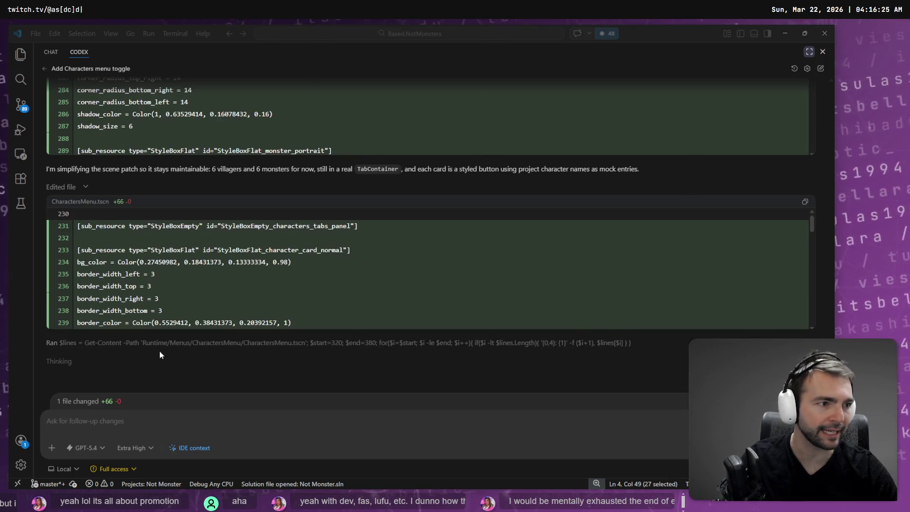
{"action": "key", "text": "alt+Tab"}
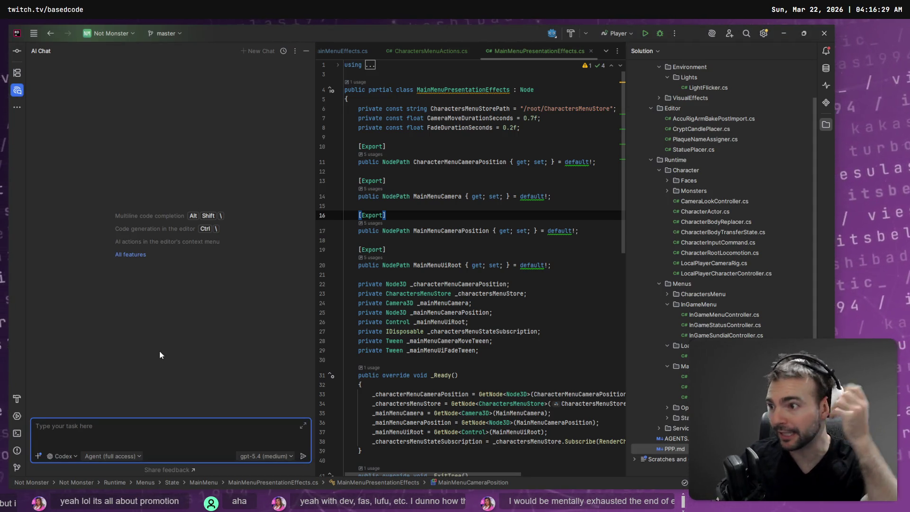
{"action": "key", "text": "alt+Tab"}
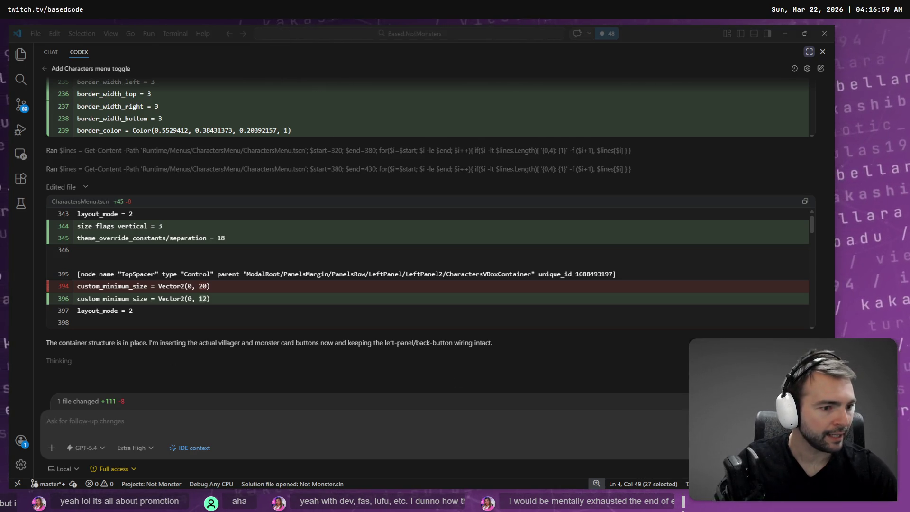
Show the unstaged CharactersMenu.tscn diff in Fork.
{"action": "key", "text": "alt+Tab"}
{"action": "left_click", "coordinate": [203, 118]}
{"action": "scroll", "coordinate": [413, 231], "scroll_direction": "down", "scroll_amount": 10}
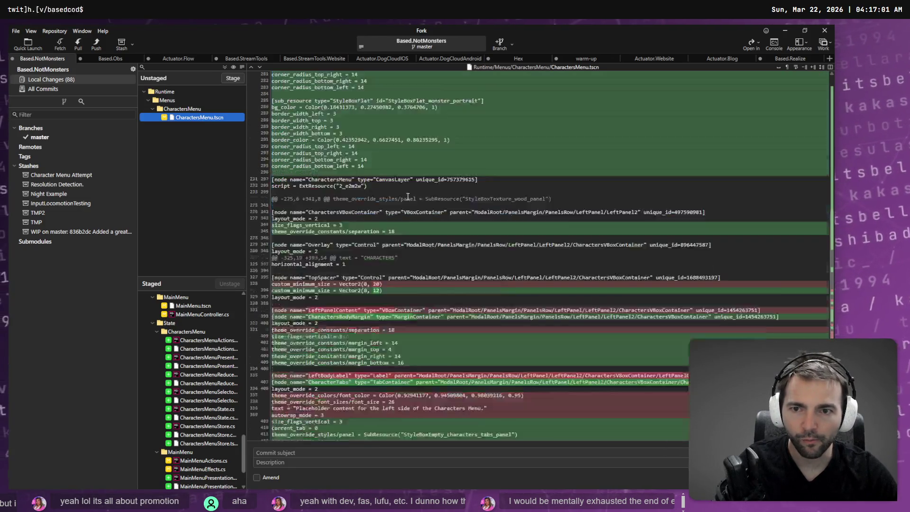
Read the CharactersMenu.tscn diff's new CharacterTabs and grid nodes, briefly checking Codex's progress.
{"action": "scroll", "coordinate": [413, 231], "scroll_direction": "down", "scroll_amount": 2}
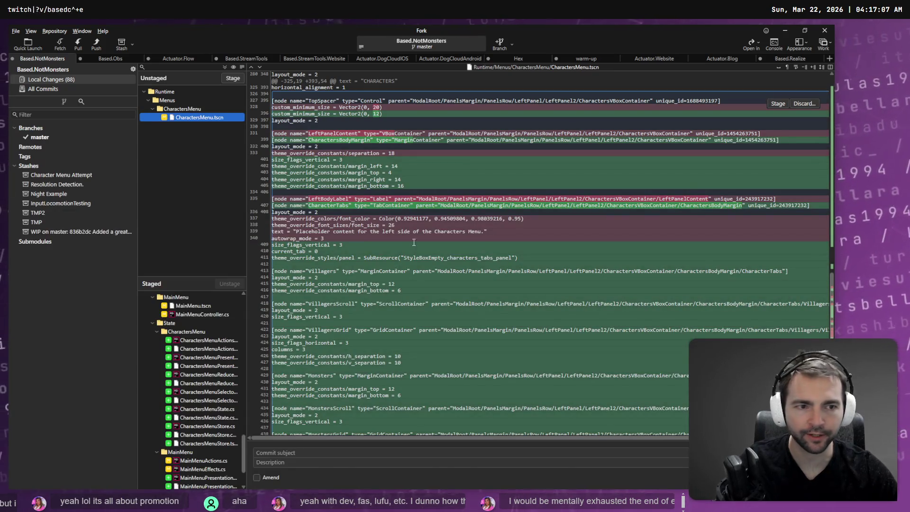
{"action": "scroll", "coordinate": [487, 393], "scroll_direction": "down", "scroll_amount": 3}
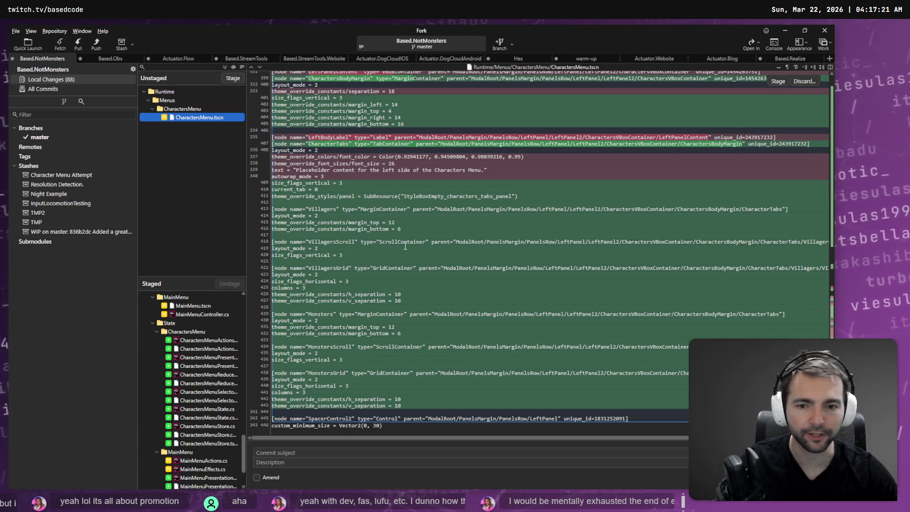
{"action": "key", "text": "alt+Tab"}
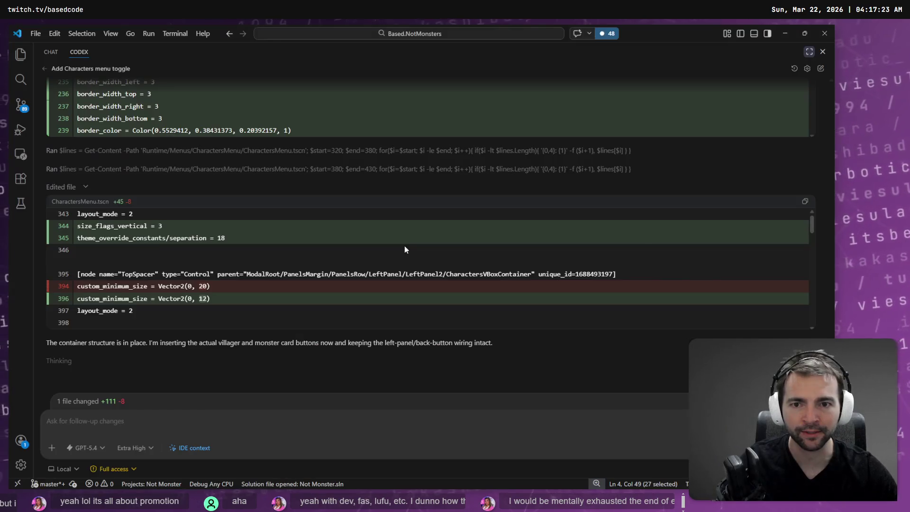
{"action": "key", "text": "alt+Tab"}
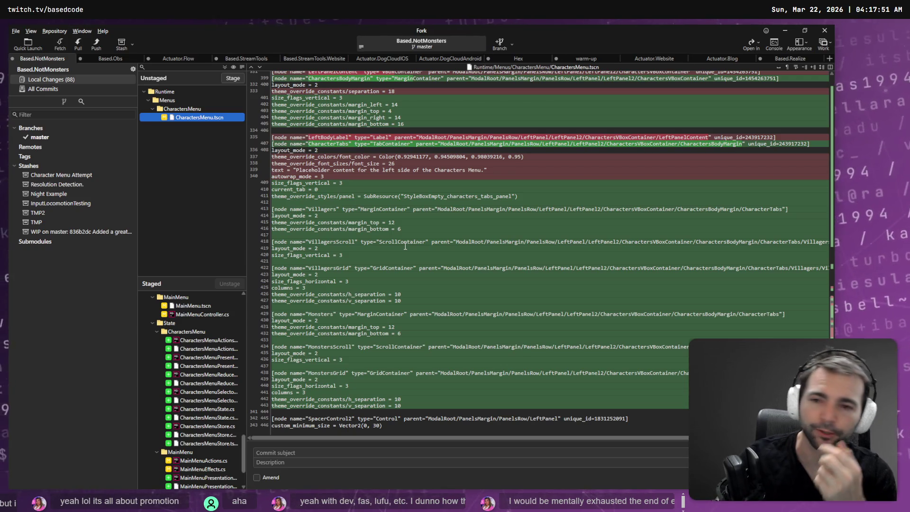
Open the Characters screen in the running Not Monsters game.
{"action": "left_click", "coordinate": [405, 247]}
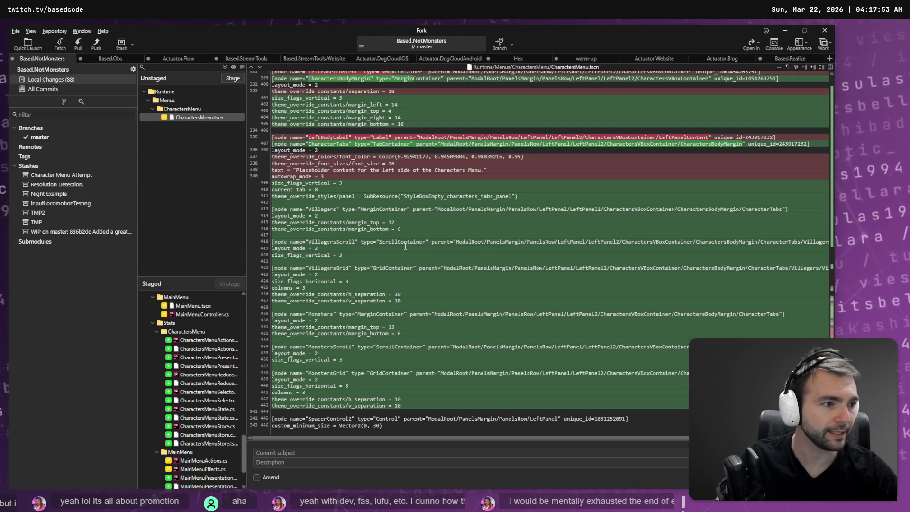
{"action": "key", "text": "alt+Tab"}
{"action": "left_click", "coordinate": [240, 376]}
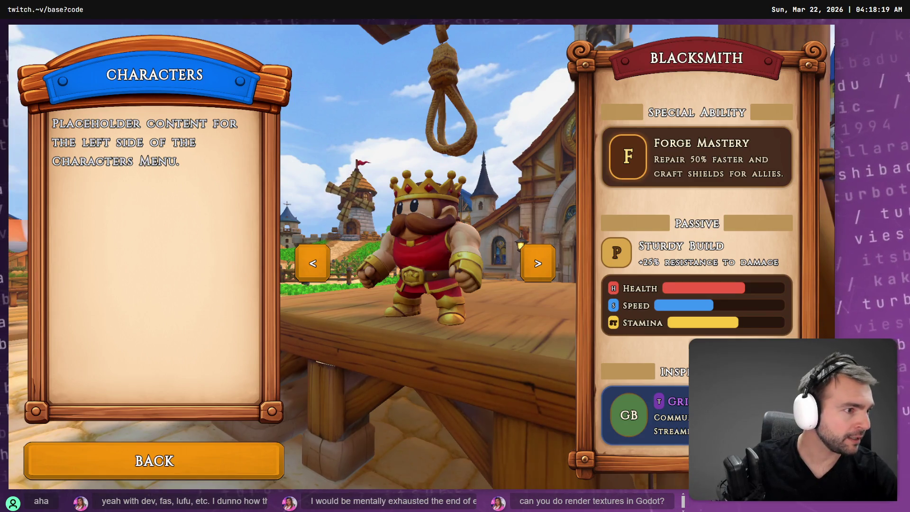
Close the running game and reload the externally modified CharactersMenu scene in Godot.
{"action": "key", "text": "alt+F4"}
{"action": "left_click", "coordinate": [431, 318]}
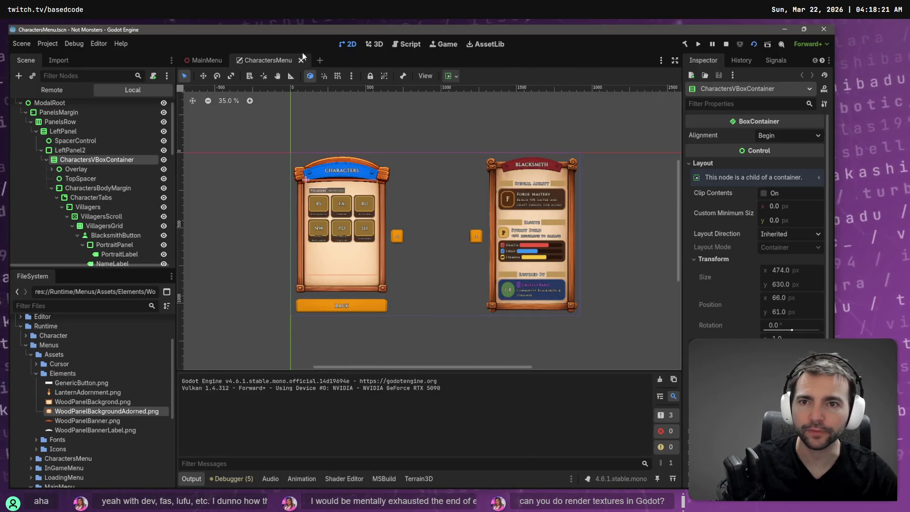
View the MainMenu and CharactersMenu scenes, check Fork's diff, then read Codex's +698 -7 build report.
{"action": "left_click", "coordinate": [200, 60]}
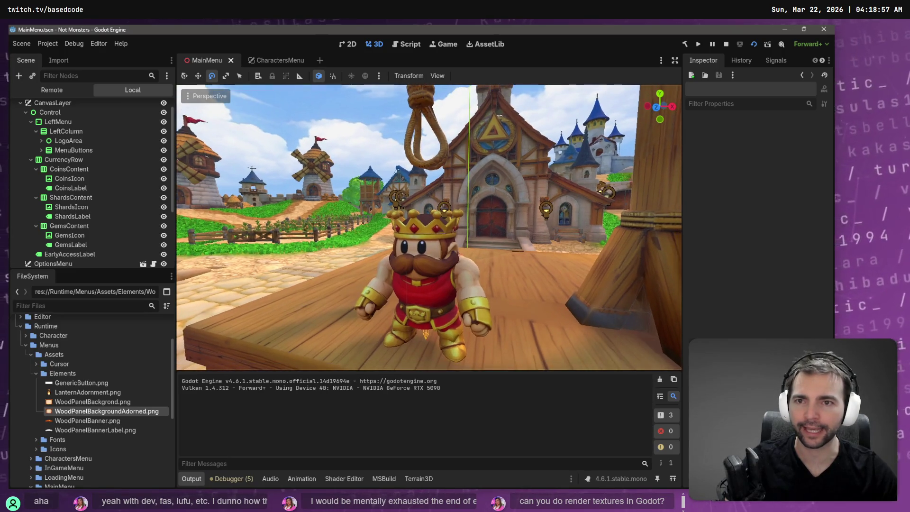
{"action": "left_click", "coordinate": [274, 60]}
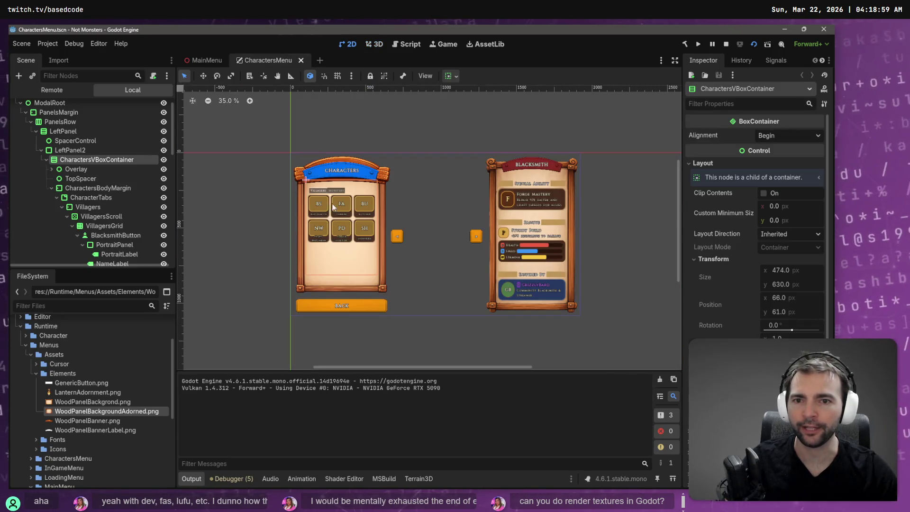
{"action": "key", "text": "alt+Tab"}
{"action": "left_click", "coordinate": [384, 205]}
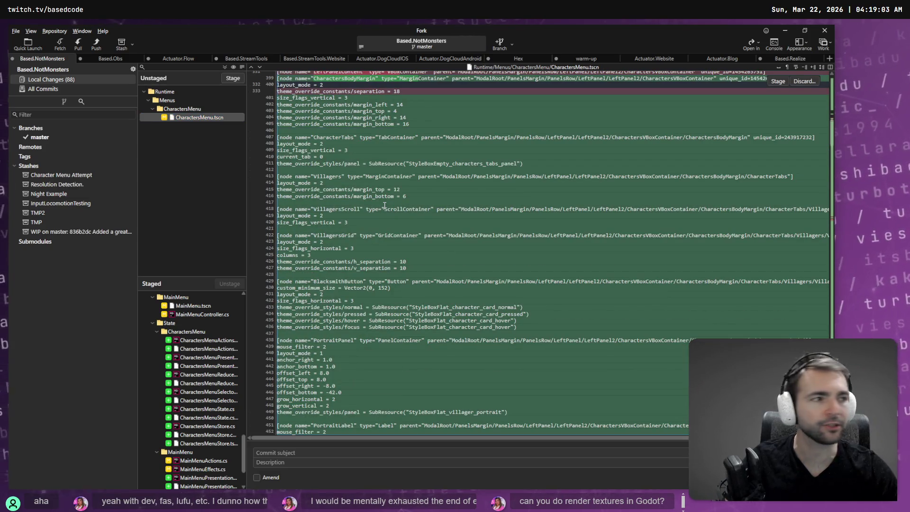
{"action": "key", "text": "alt+Tab"}
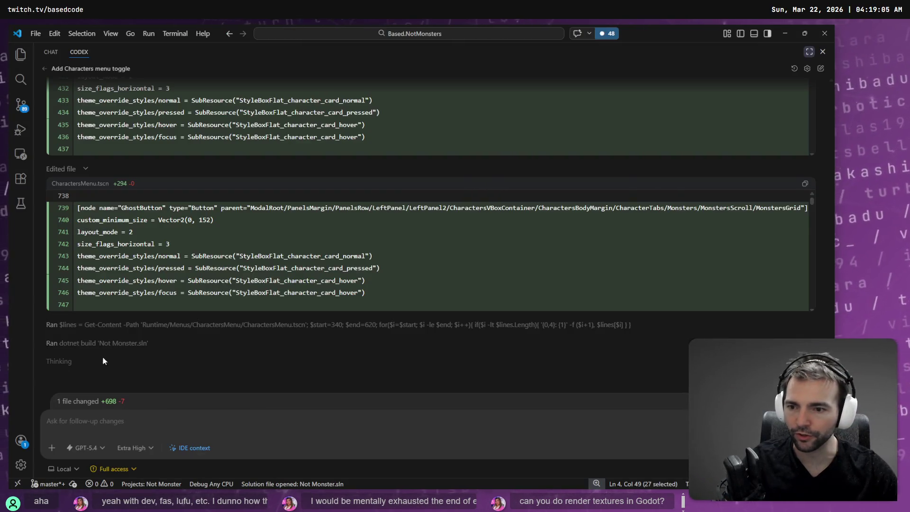
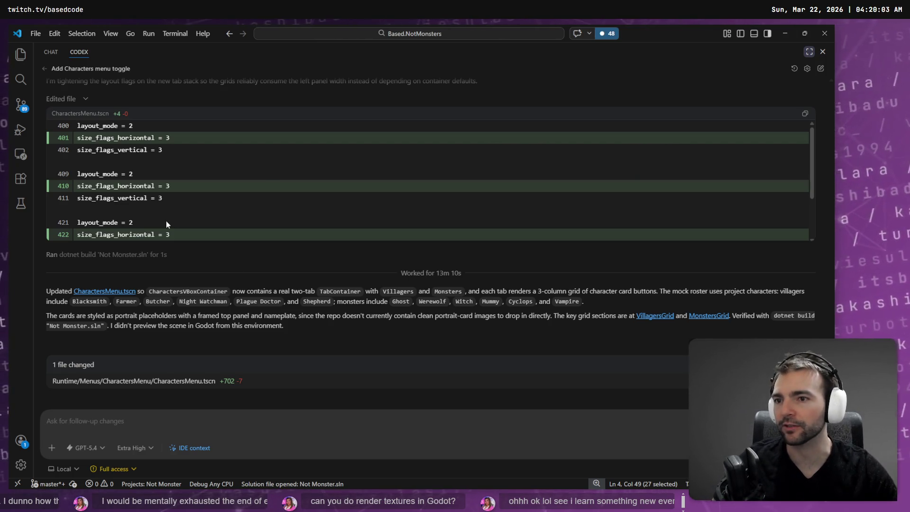
Review the CharactersMenu.tscn diff in Fork and the Codex summary, then go to Godot.
{"action": "key", "text": "alt+Tab"}
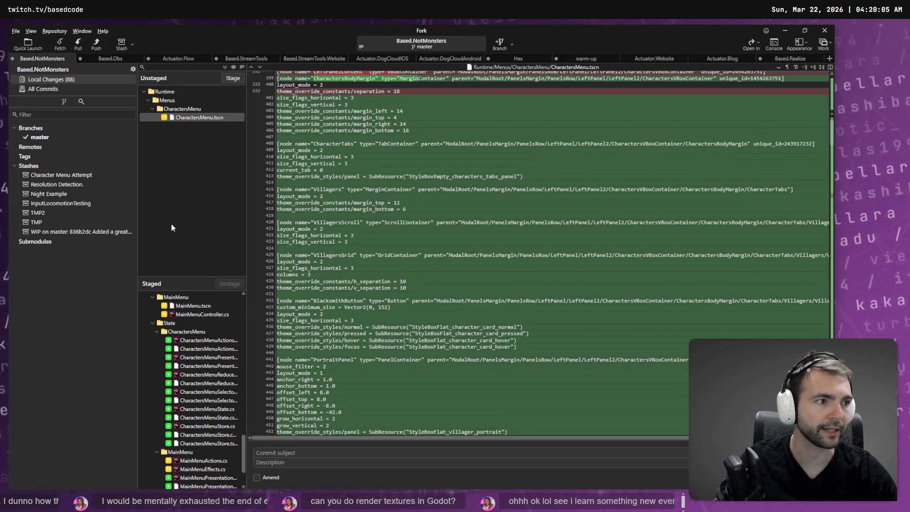
{"action": "key", "text": "alt+Tab"}
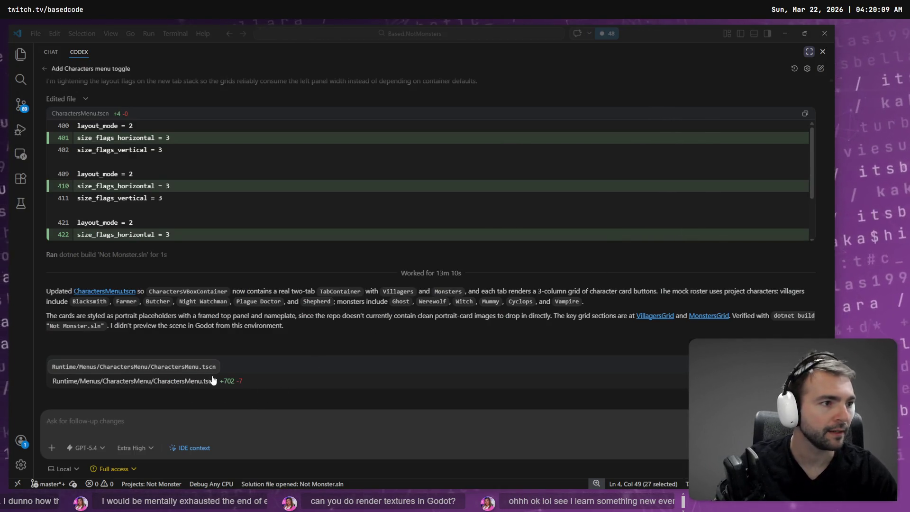
{"action": "key", "text": "alt+Tab"}
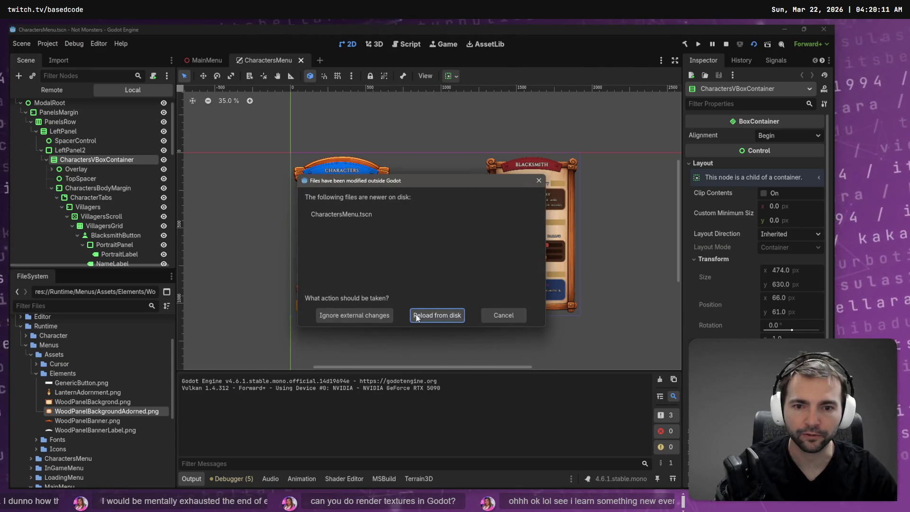
Reload CharactersMenu.tscn from disk, check the MainMenu and CharactersMenu scenes, and run the project.
{"action": "left_click", "coordinate": [420, 319]}
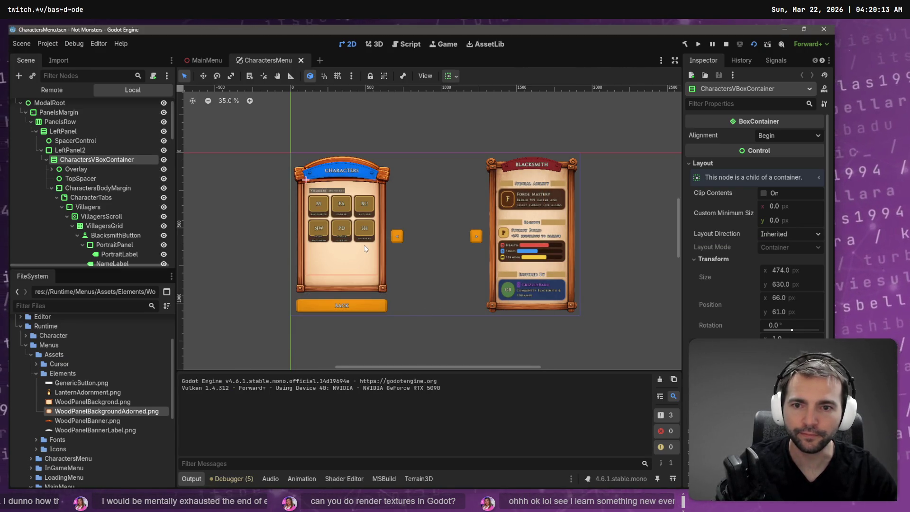
{"action": "left_click", "coordinate": [206, 64]}
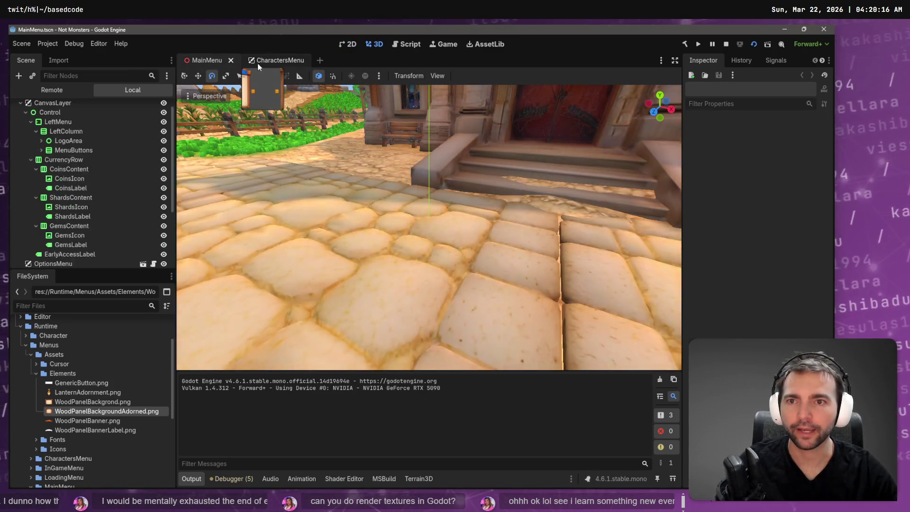
{"action": "left_click", "coordinate": [257, 62]}
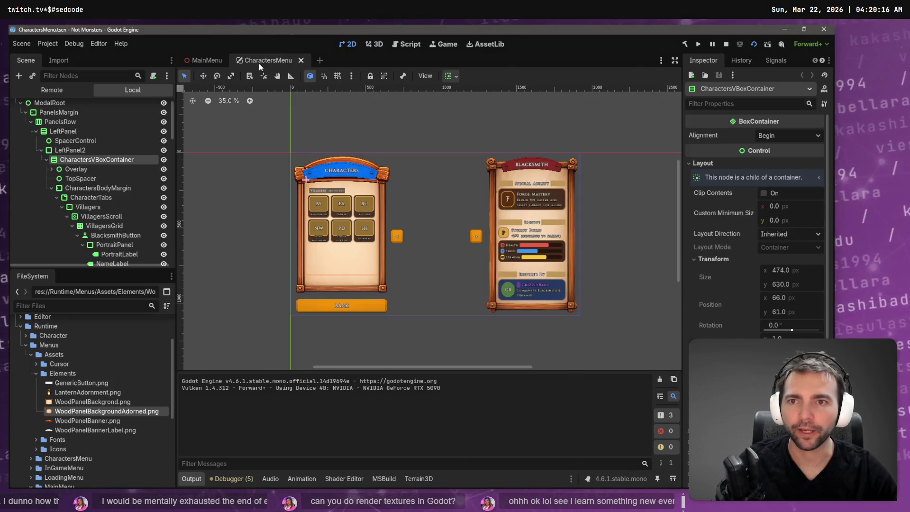
{"action": "left_click", "coordinate": [197, 61]}
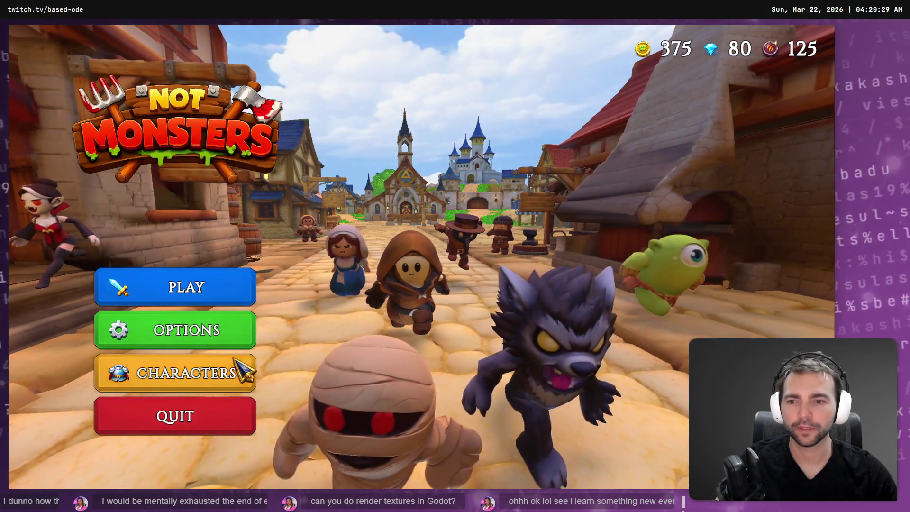
Open Characters in the running game and toggle between the Villagers and Monsters tabs.
{"action": "left_click", "coordinate": [239, 371]}
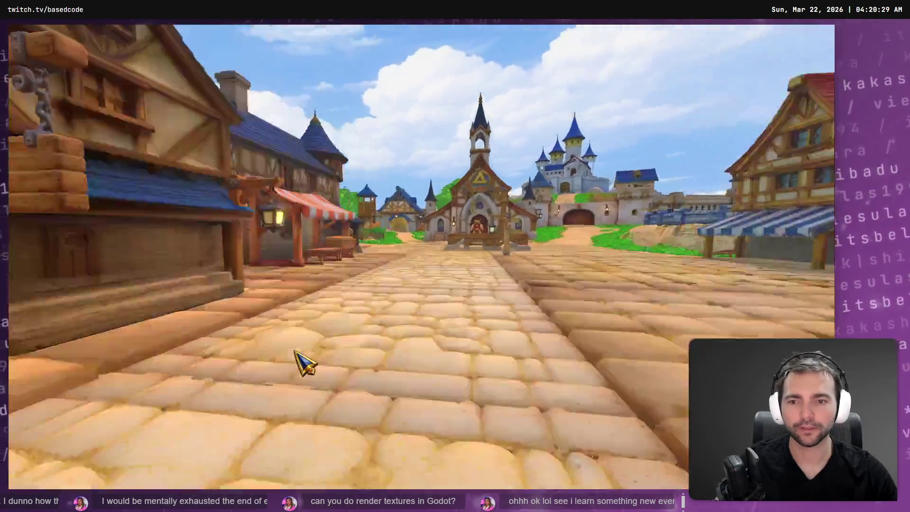
{"action": "left_click", "coordinate": [137, 131]}
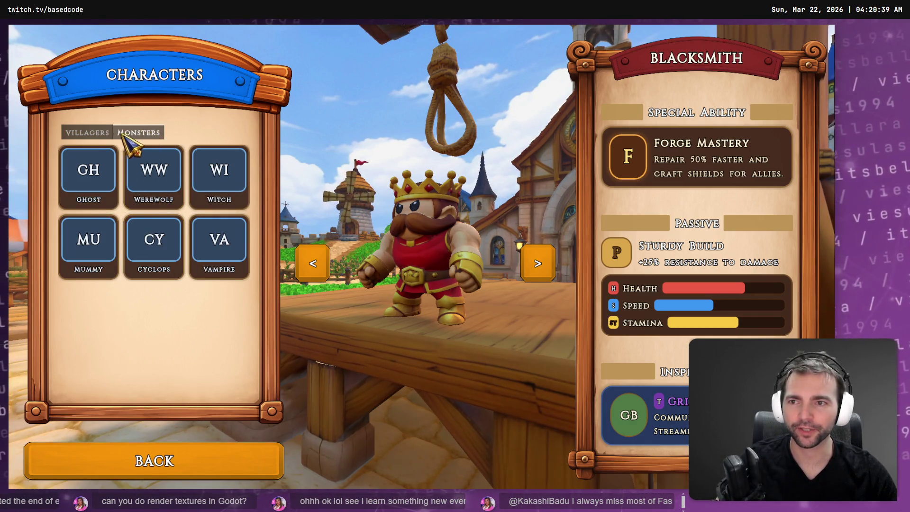
{"action": "left_click", "coordinate": [87, 133]}
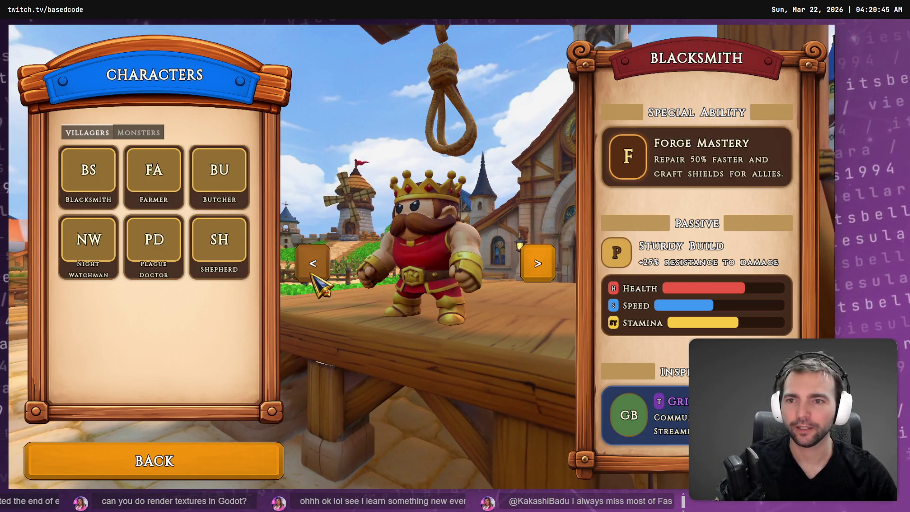
{"action": "left_click", "coordinate": [142, 132]}
{"action": "left_click", "coordinate": [90, 133]}
{"action": "left_click", "coordinate": [143, 134]}
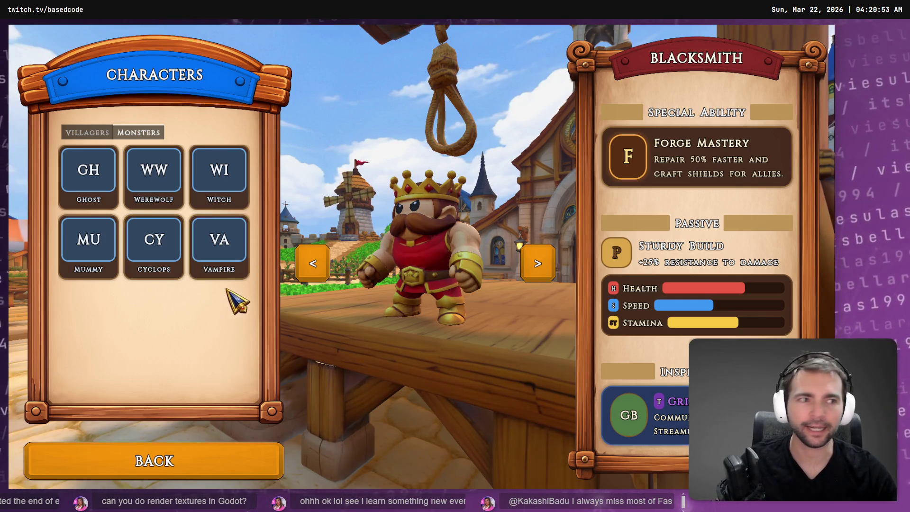
Focus the Codex follow-up request field, then close the running game.
{"action": "key", "text": "alt+Tab"}
{"action": "left_click", "coordinate": [167, 427]}
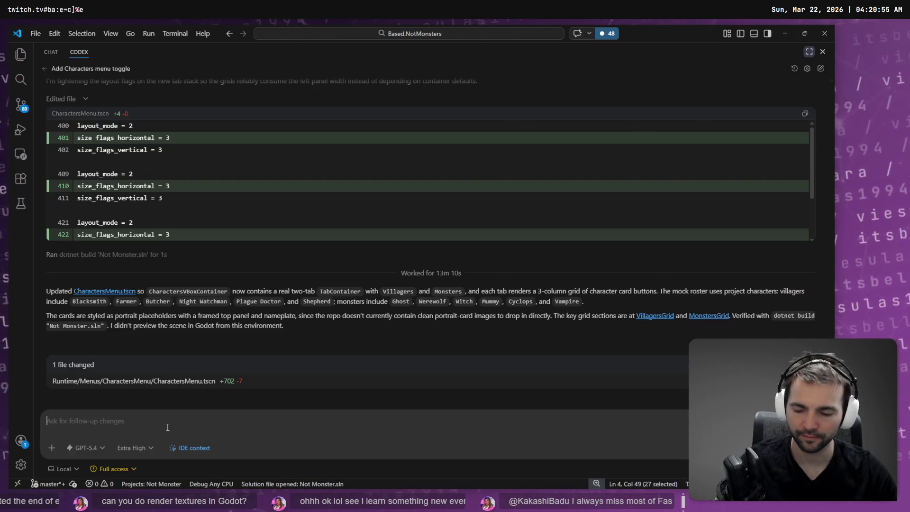
{"action": "key", "text": "alt+Tab"}
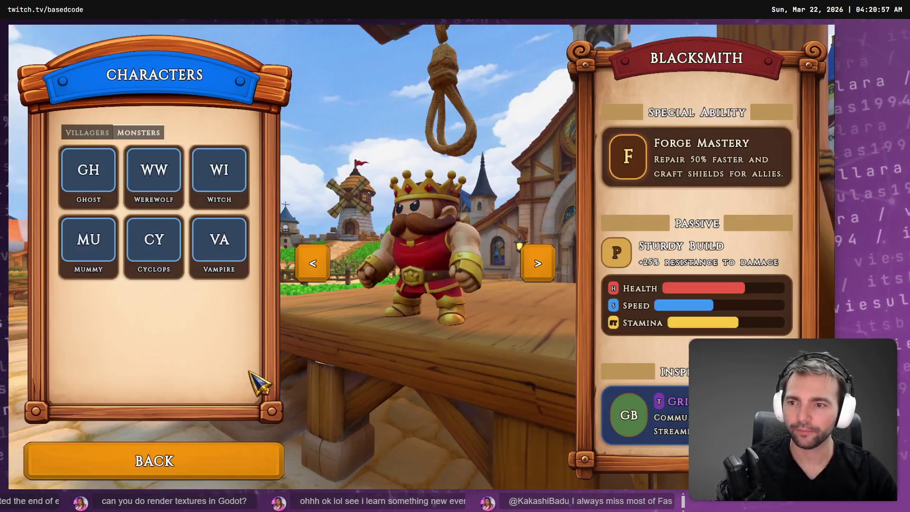
{"action": "key", "text": "alt+F4"}
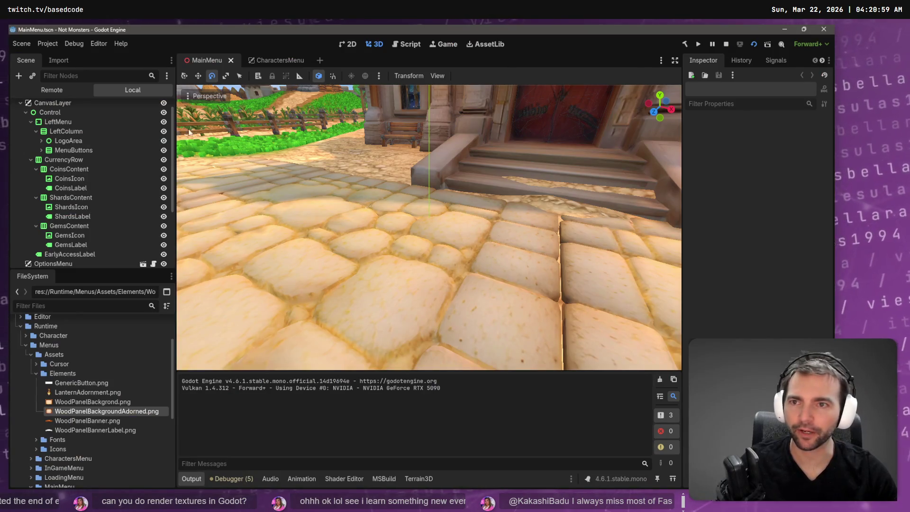
In the CharactersMenu scene, collapse the six villager buttons from Blacksmith to Shepherd.
{"action": "left_click", "coordinate": [268, 57]}
{"action": "left_click", "coordinate": [318, 204]}
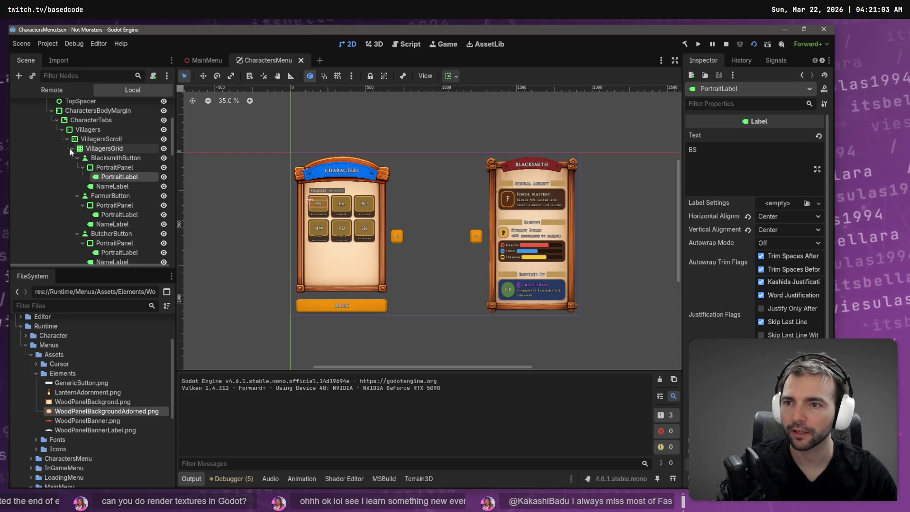
{"action": "left_click", "coordinate": [78, 157]}
{"action": "left_click", "coordinate": [78, 167]}
{"action": "left_click", "coordinate": [77, 177]}
{"action": "left_click", "coordinate": [77, 187]}
{"action": "left_click", "coordinate": [77, 196]}
{"action": "left_click", "coordinate": [77, 205]}
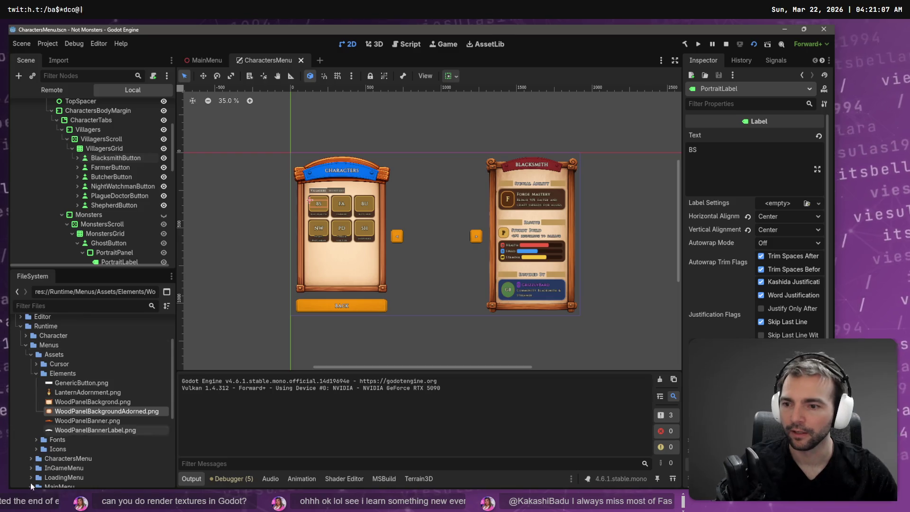
Collapse Elements and expand Character/Villagers in the FileSystem dock.
{"action": "left_click", "coordinate": [40, 374]}
{"action": "left_click", "coordinate": [37, 373]}
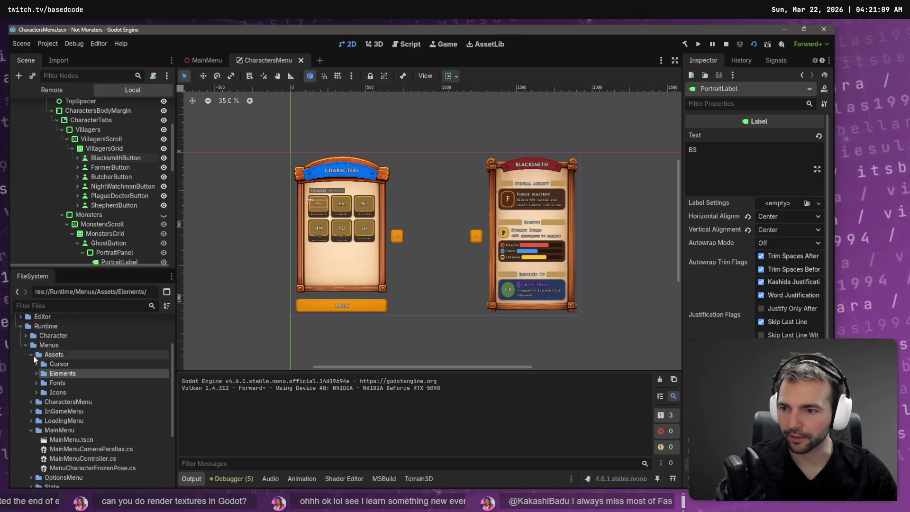
{"action": "left_click", "coordinate": [26, 335]}
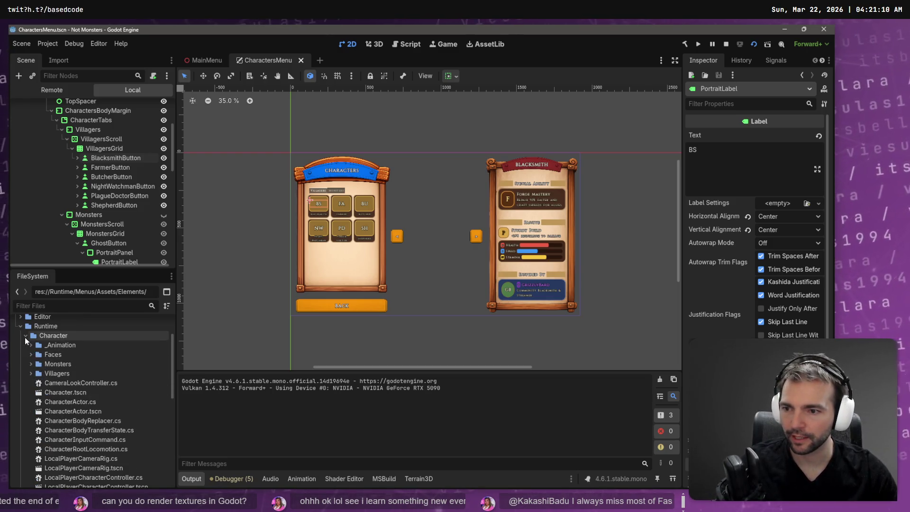
{"action": "left_click", "coordinate": [30, 373]}
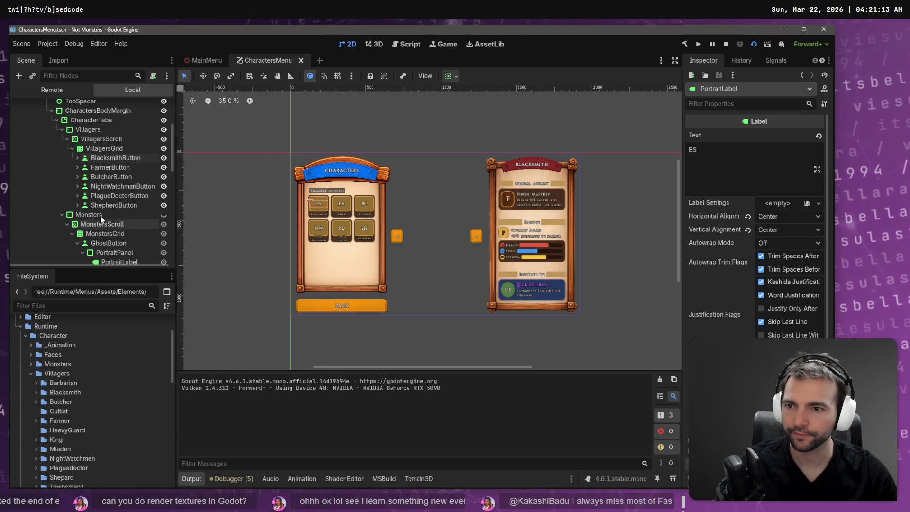
Undo a stray paste under ShepherdButton and select VillagersGrid to check its columns.
{"action": "left_click", "coordinate": [111, 205]}
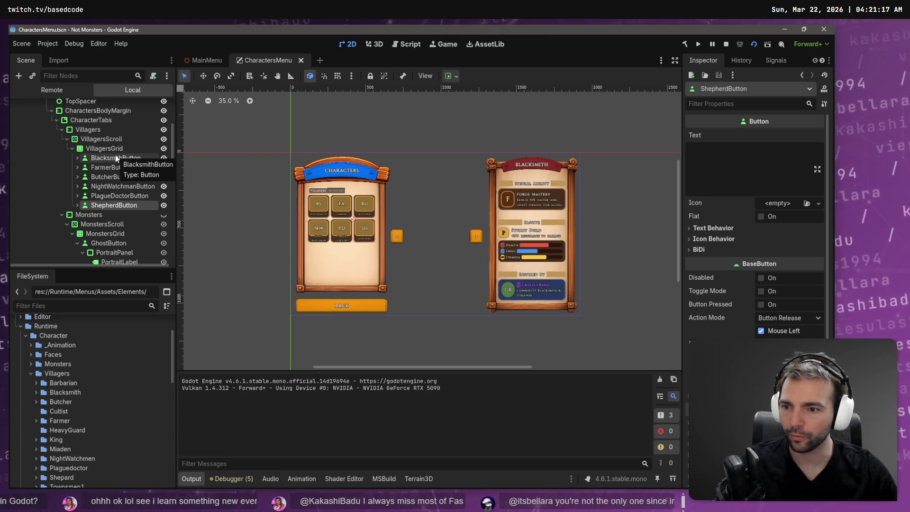
{"action": "left_click", "coordinate": [116, 158]}
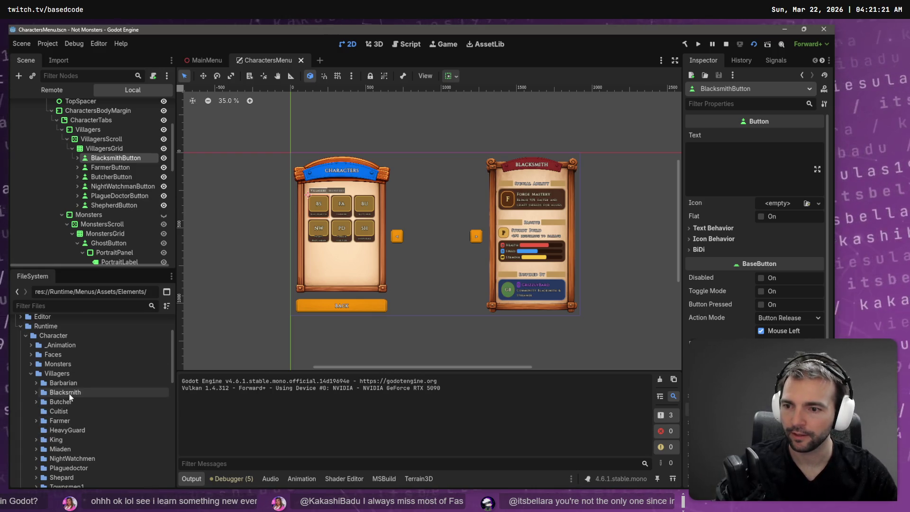
{"action": "left_click", "coordinate": [112, 206]}
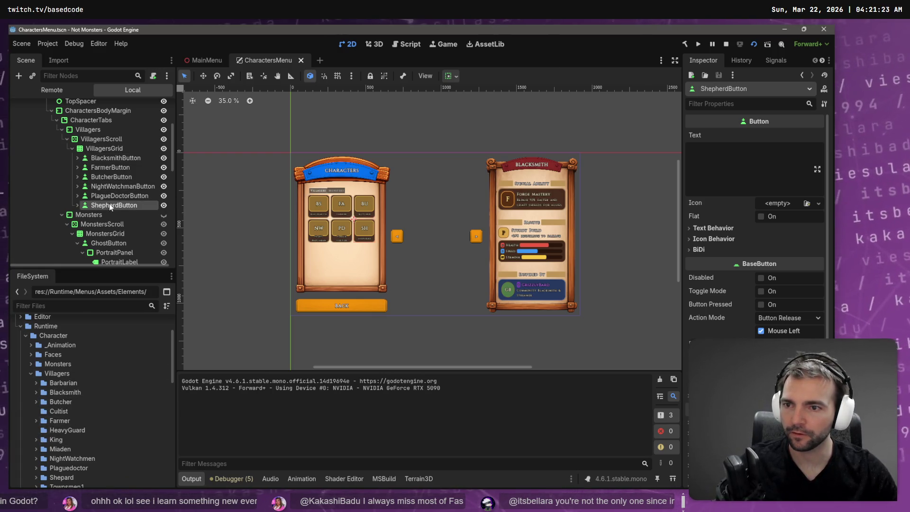
{"action": "key", "text": "ctrl+v"}
{"action": "key", "text": "ctrl+z"}
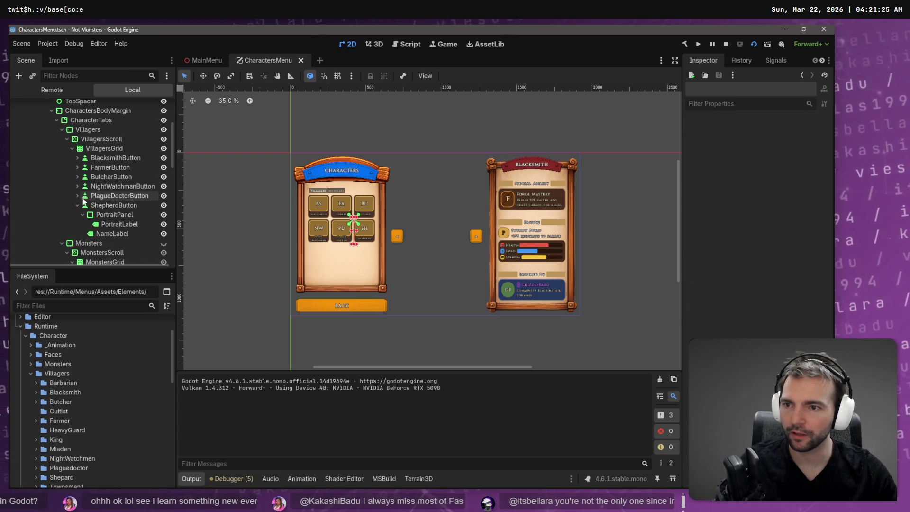
{"action": "left_click", "coordinate": [97, 147]}
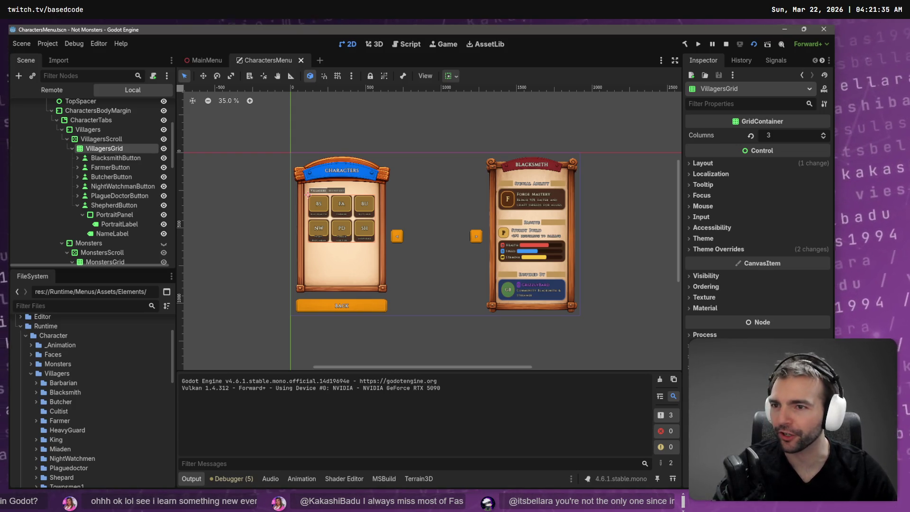
Duplicate ShepherdButton and rename the copy BarbarianButton.
{"action": "left_click", "coordinate": [86, 205]}
{"action": "key", "text": "ctrl+d"}
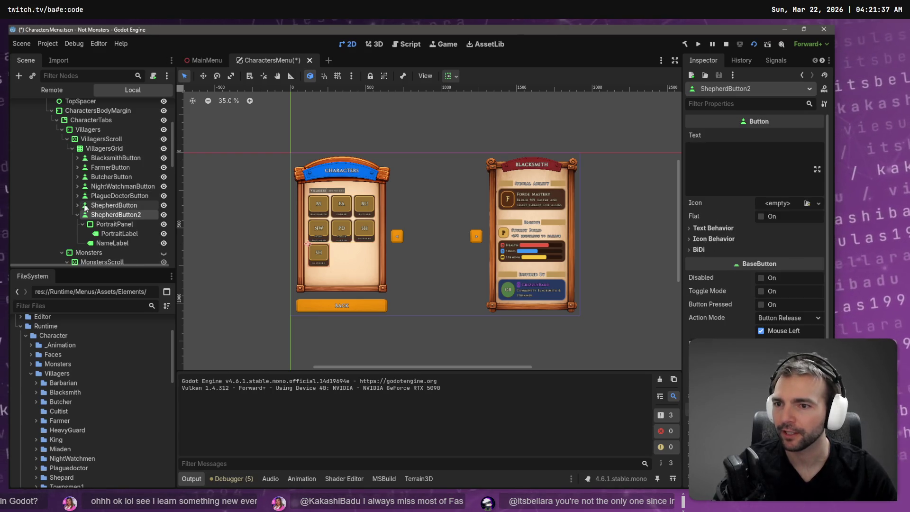
{"action": "left_click", "coordinate": [77, 215]}
{"action": "double_click", "coordinate": [112, 216]}
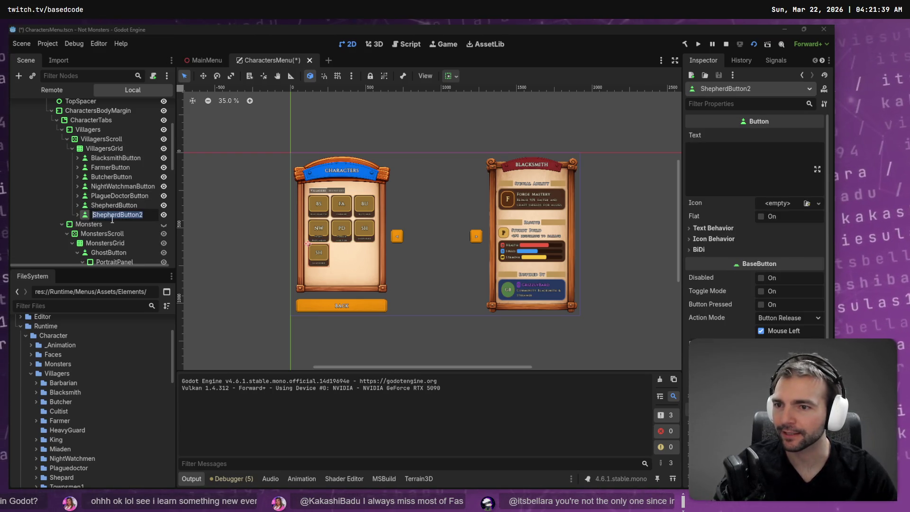
{"action": "left_click", "coordinate": [122, 216]}
{"action": "key", "text": "shift+Home"}
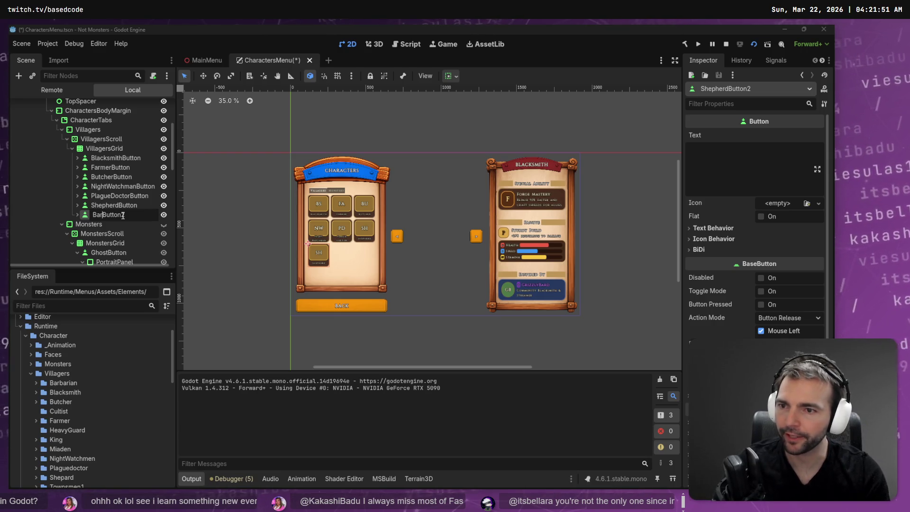
{"action": "type", "text": "rian"}
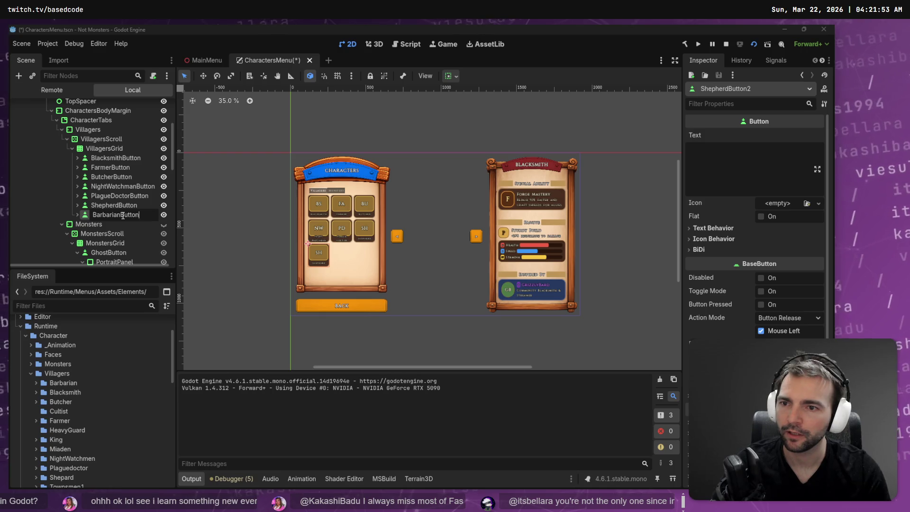
{"action": "key", "text": "Return"}
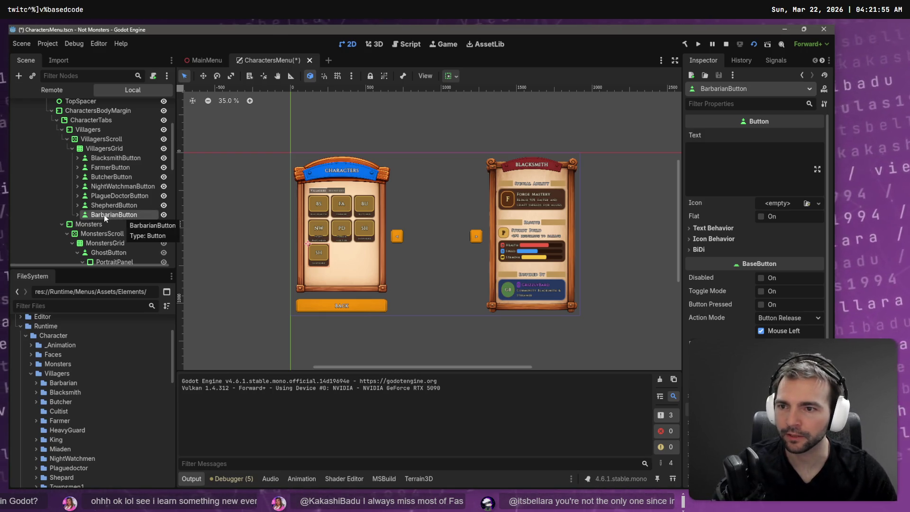
Change the Barbarian tile's portrait label text from SH to BA.
{"action": "left_click", "coordinate": [81, 215]}
{"action": "left_click", "coordinate": [119, 234]}
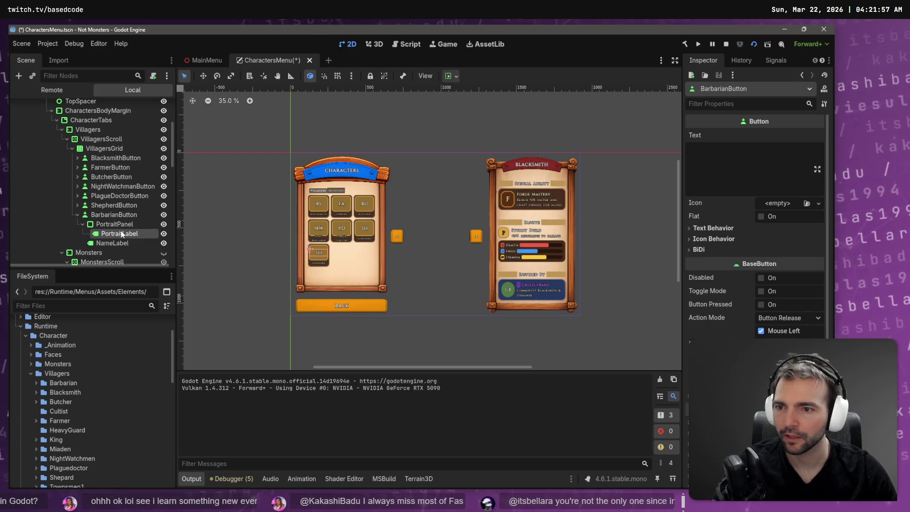
{"action": "left_click", "coordinate": [719, 167]}
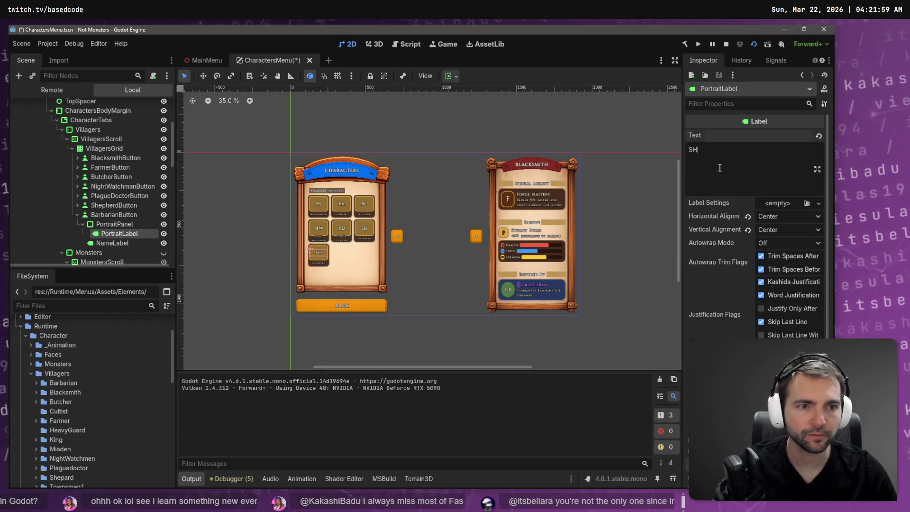
{"action": "key", "text": "BackSpace"}
{"action": "key", "text": "BackSpace"}
{"action": "type", "text": "BA"}
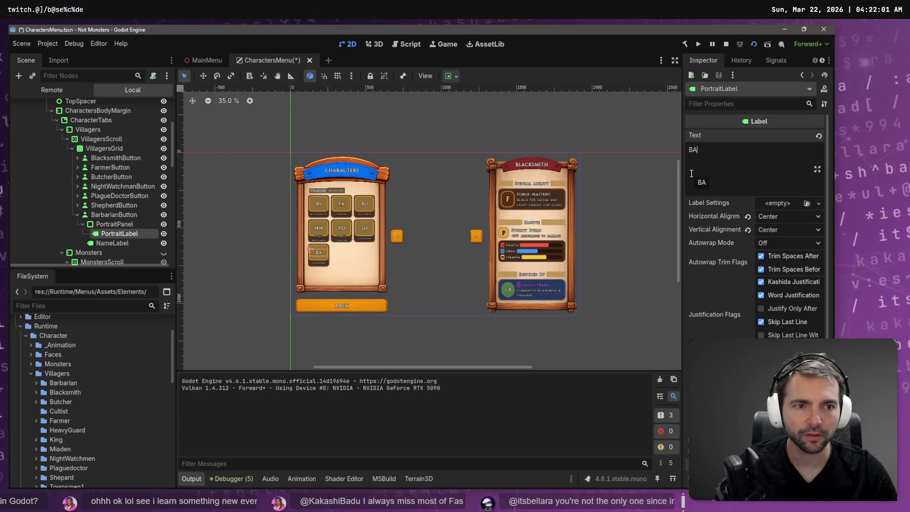
{"action": "left_click", "coordinate": [124, 244]}
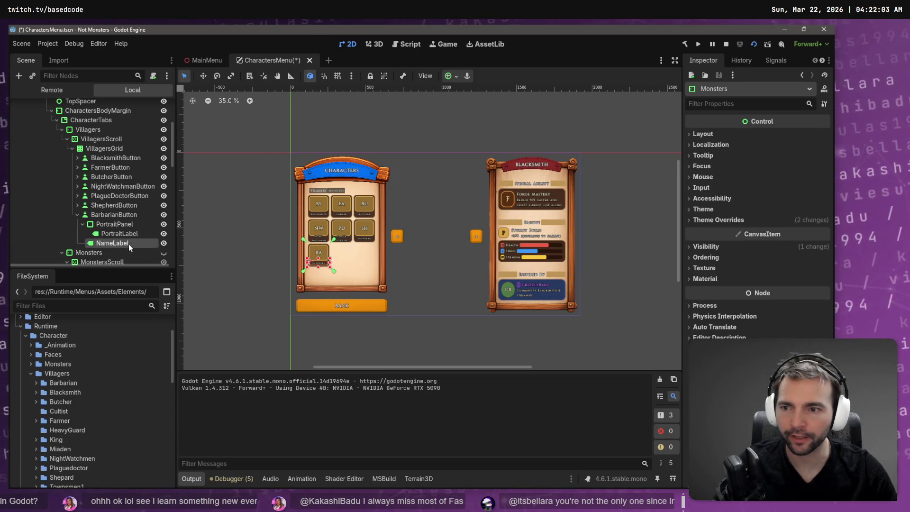
Change the Barbarian tile's name label from Shepherd to Barbarian.
{"action": "left_click", "coordinate": [751, 151]}
{"action": "key", "text": "ctrl+a"}
{"action": "type", "text": "B"}
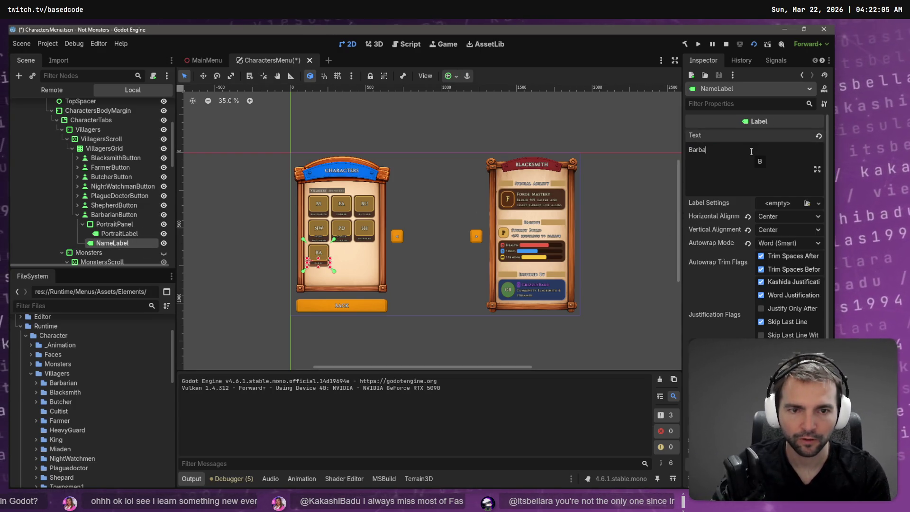
{"action": "left_click", "coordinate": [83, 225]}
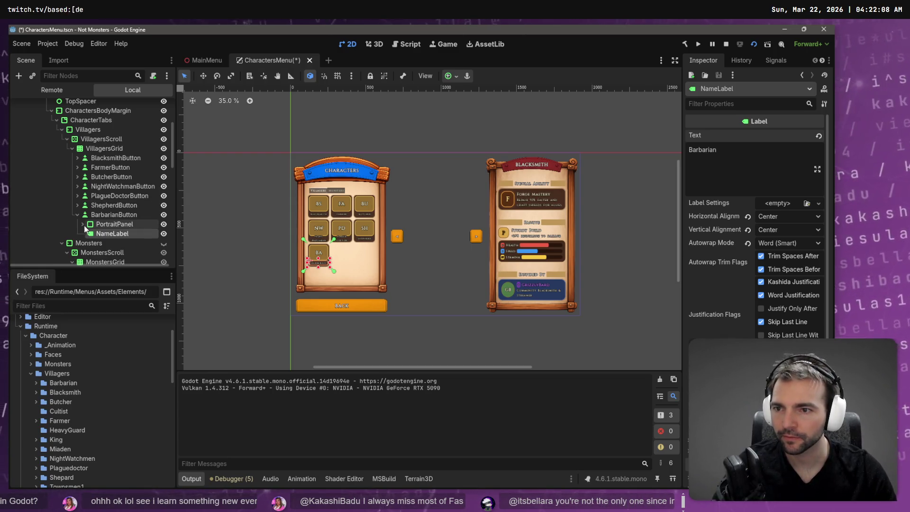
Shorten the Night Watchman name label to Watchman.
{"action": "left_click", "coordinate": [81, 188]}
{"action": "left_click", "coordinate": [78, 186]}
{"action": "left_click", "coordinate": [113, 196]}
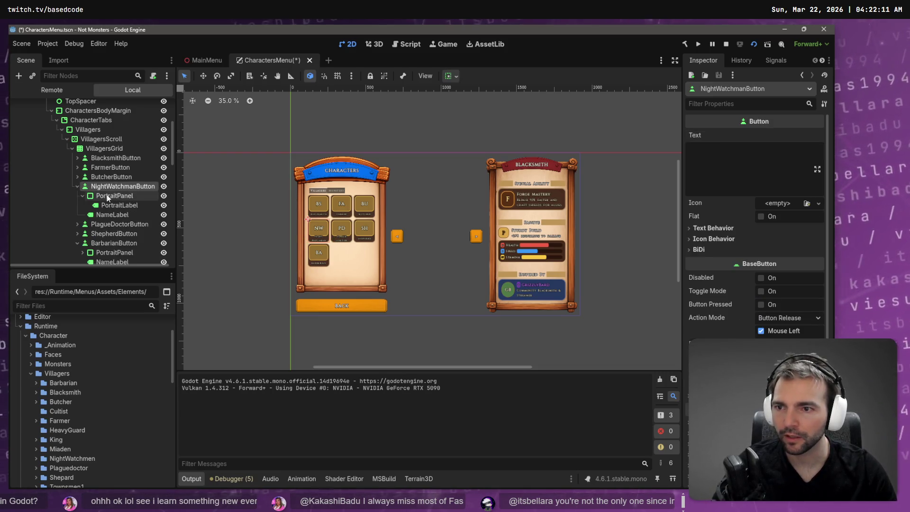
{"action": "left_click", "coordinate": [119, 214]}
{"action": "left_click", "coordinate": [705, 158]}
{"action": "key", "text": "BackSpace"}
{"action": "key", "text": "BackSpace"}
{"action": "key", "text": "BackSpace"}
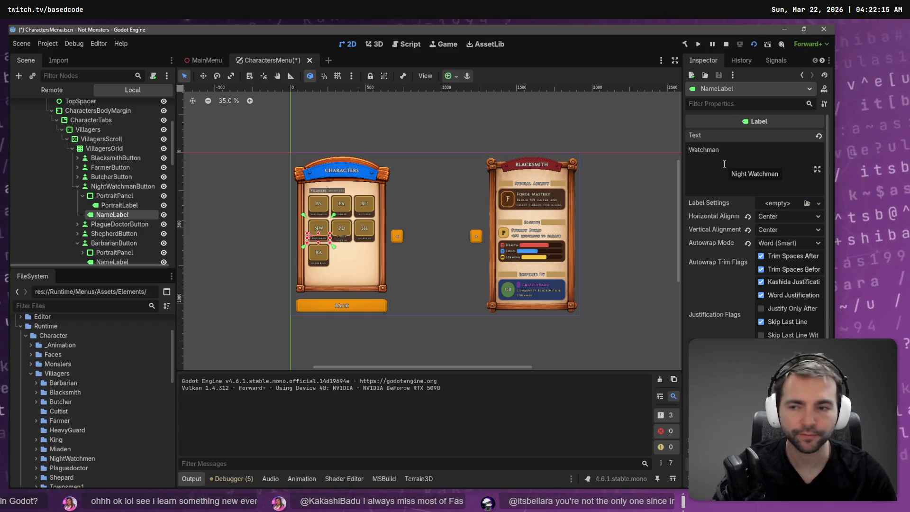
Shorten the Plague Doctor name label to Doctor.
{"action": "left_click", "coordinate": [77, 225]}
{"action": "left_click", "coordinate": [131, 245]}
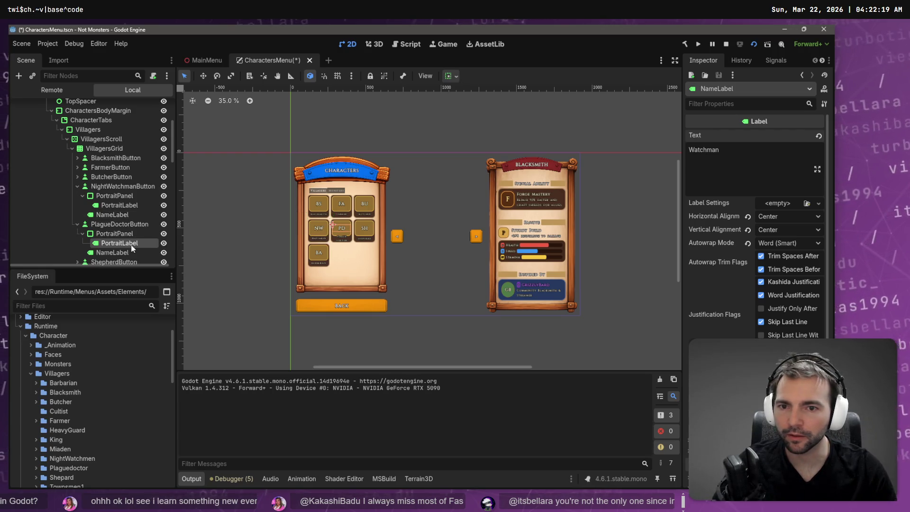
{"action": "left_click", "coordinate": [133, 252]}
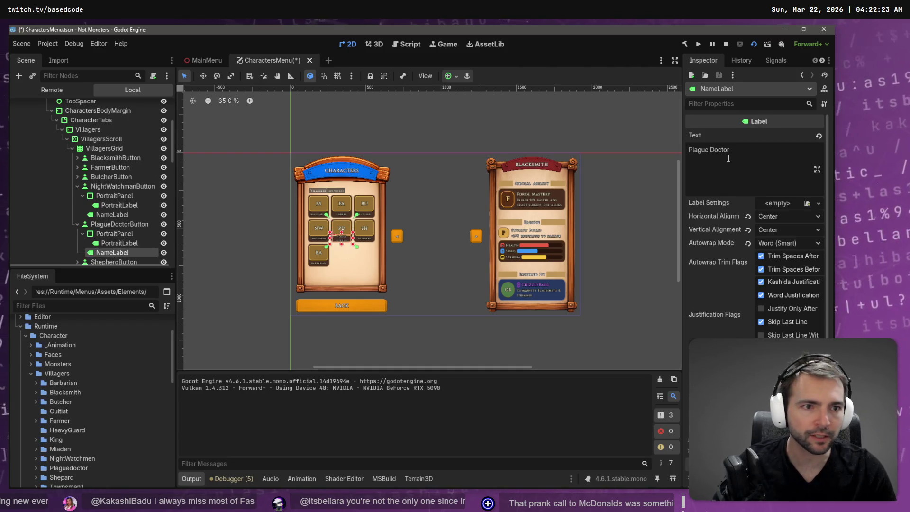
{"action": "double_click", "coordinate": [706, 149]}
{"action": "key", "text": "BackSpace"}
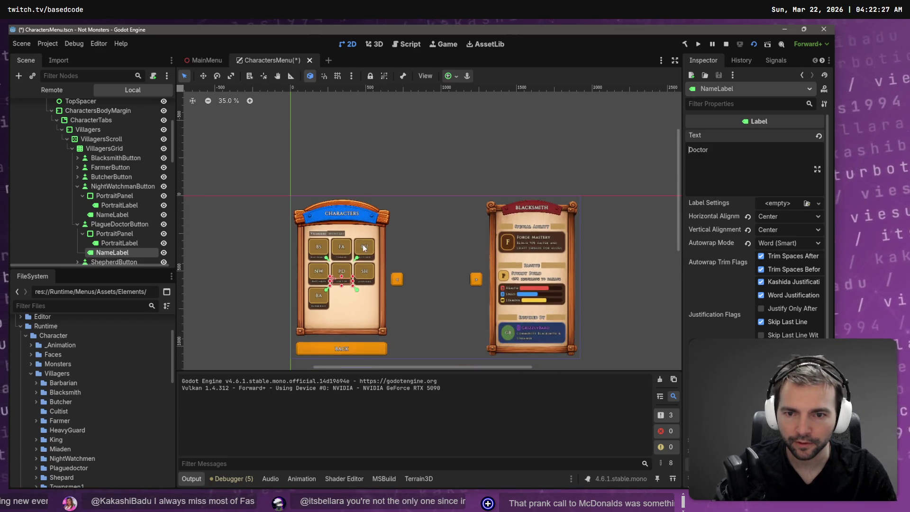
{"action": "scroll", "coordinate": [363, 199], "scroll_direction": "up", "scroll_amount": 12}
{"action": "scroll", "coordinate": [372, 261], "scroll_direction": "down", "scroll_amount": 8}
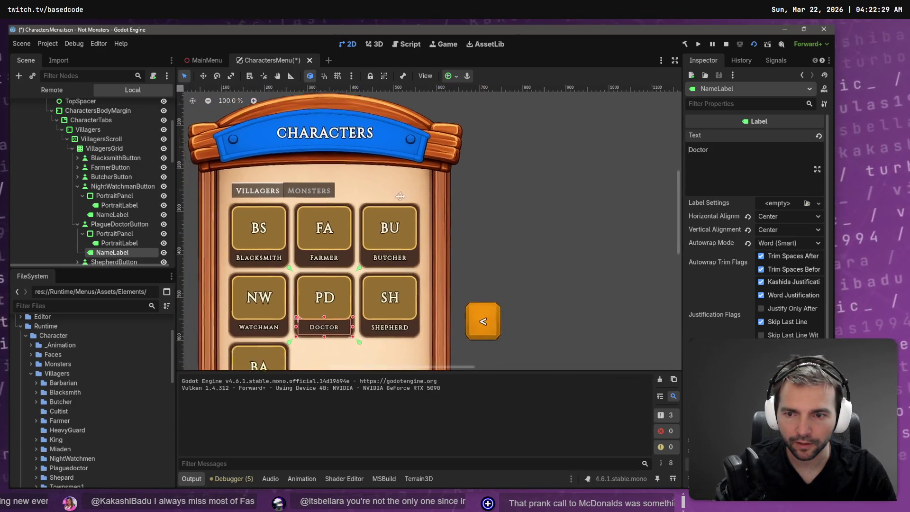
Collapse the edited tiles and briefly run the game to check the Characters menu.
{"action": "left_click", "coordinate": [77, 224]}
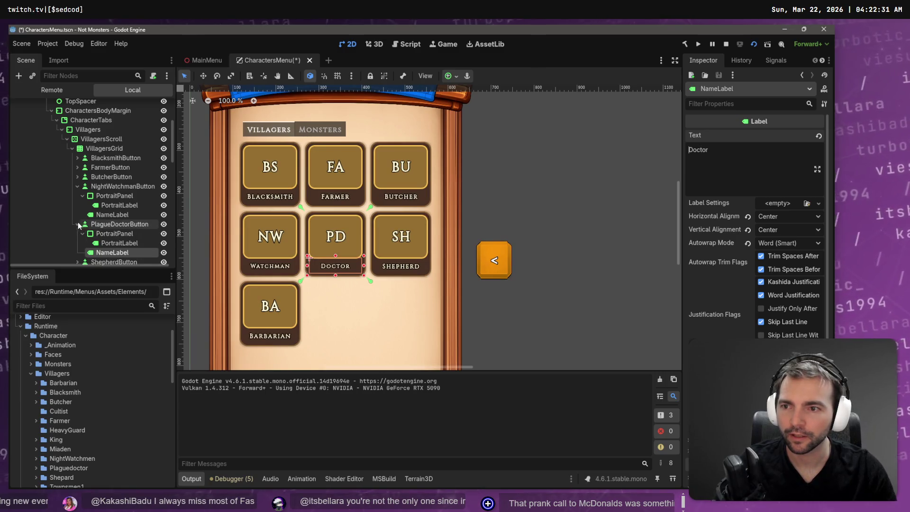
{"action": "left_click", "coordinate": [77, 186]}
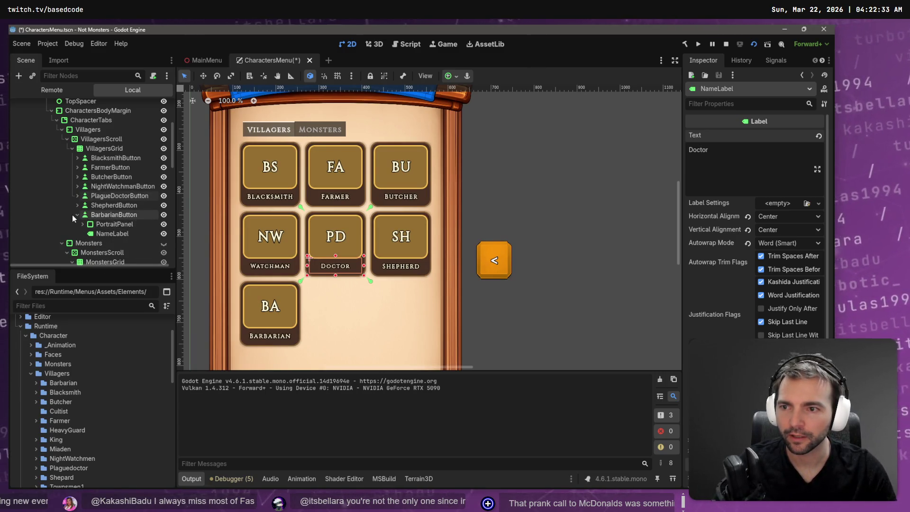
{"action": "left_click", "coordinate": [77, 214]}
{"action": "left_click", "coordinate": [124, 221]}
{"action": "key", "text": "F6"}
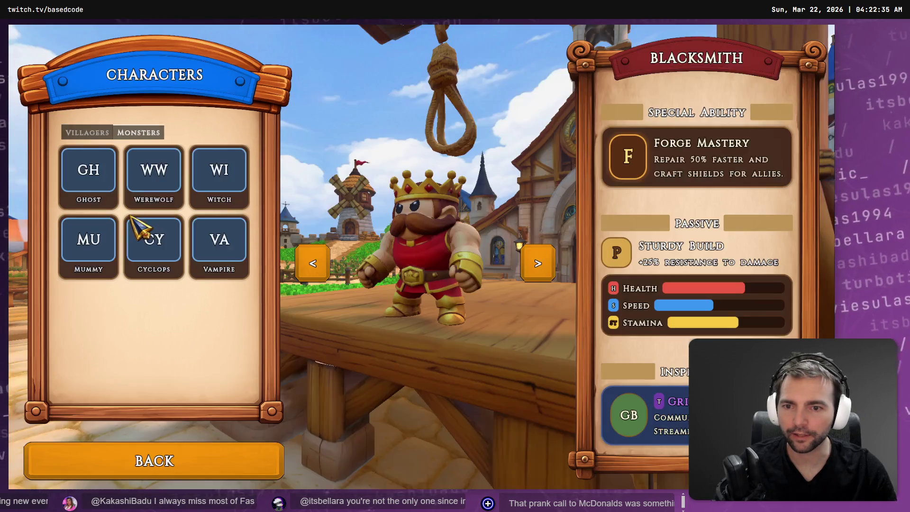
{"action": "key", "text": "F8"}
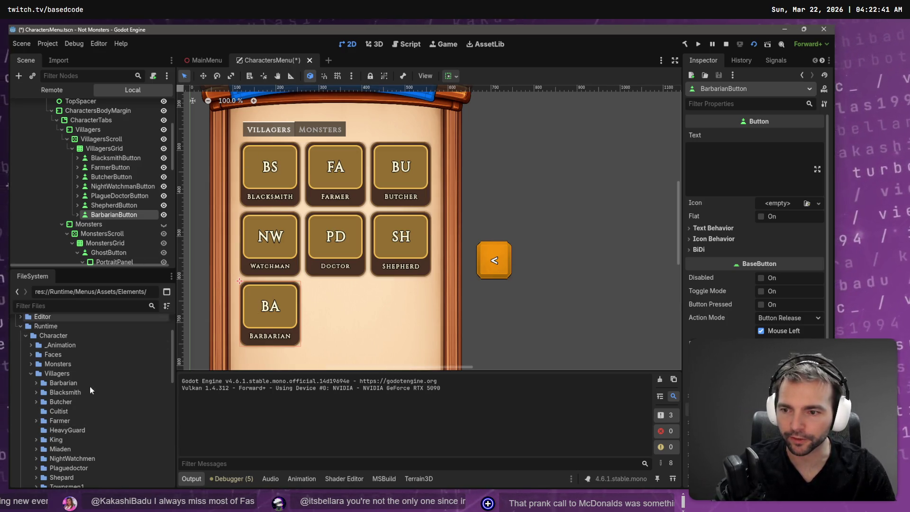
{"action": "left_click", "coordinate": [70, 440]}
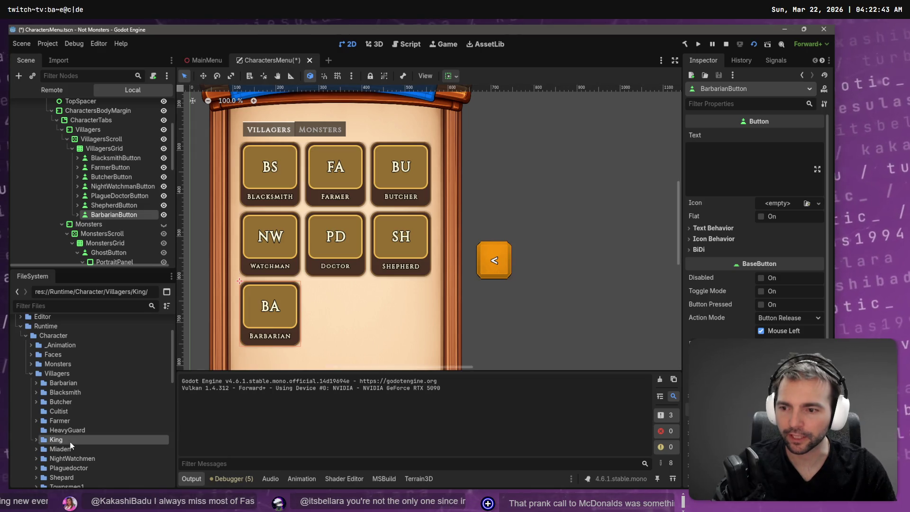
Duplicate BarbarianButton and rename the copy KingButton.
{"action": "double_click", "coordinate": [96, 214]}
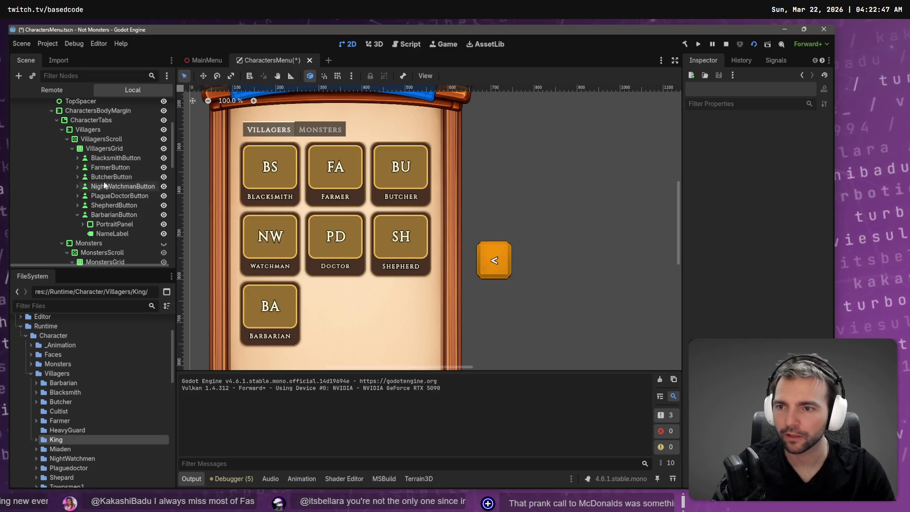
{"action": "key", "text": "ctrl+d"}
{"action": "double_click", "coordinate": [100, 243]}
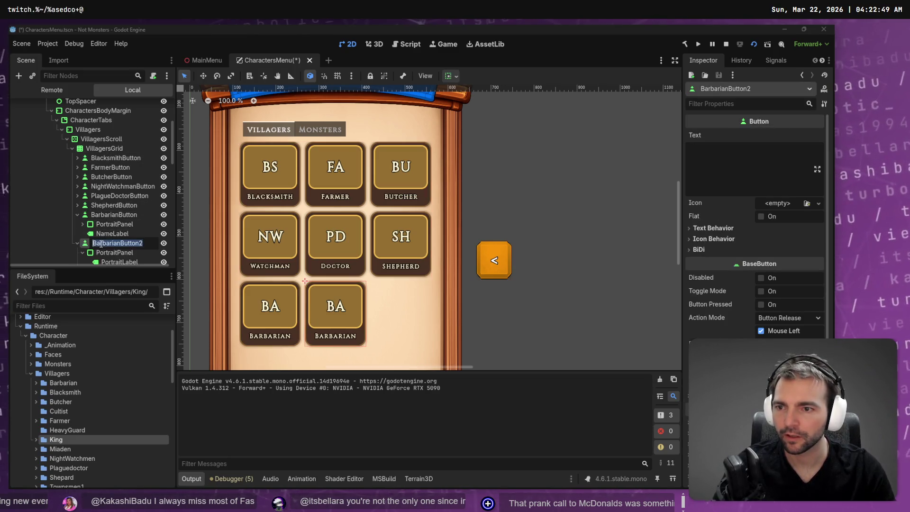
{"action": "left_click", "coordinate": [120, 243]}
{"action": "key", "text": "shift+Home"}
{"action": "type", "text": "K"}
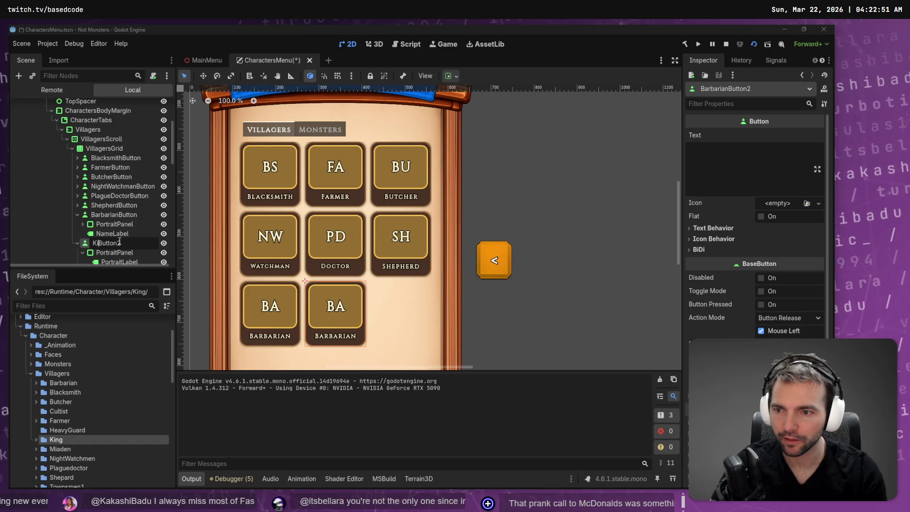
{"action": "key", "text": "End"}
{"action": "key", "text": "BackSpace"}
{"action": "key", "text": "Return"}
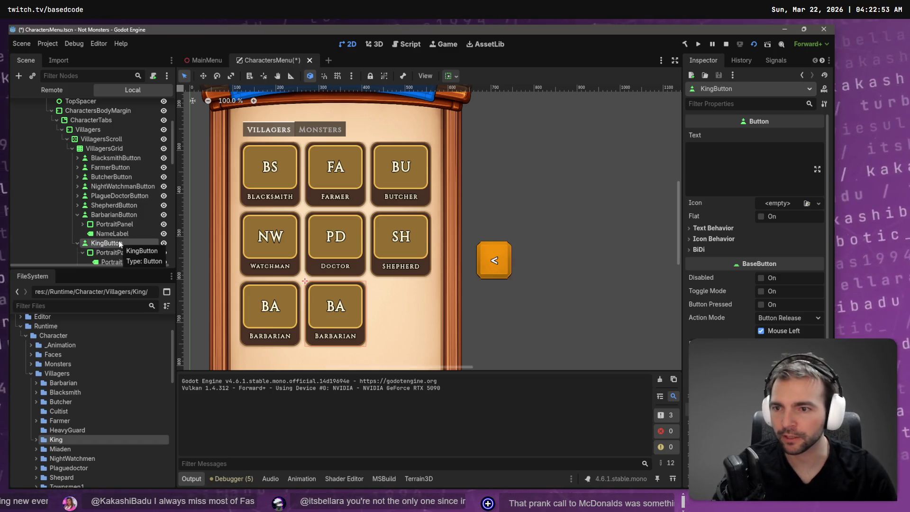
Set the King tile's portrait initials to KI and its name label to King.
{"action": "scroll", "coordinate": [119, 241], "scroll_direction": "down", "scroll_amount": 1}
{"action": "left_click", "coordinate": [123, 244]}
{"action": "left_click", "coordinate": [753, 160]}
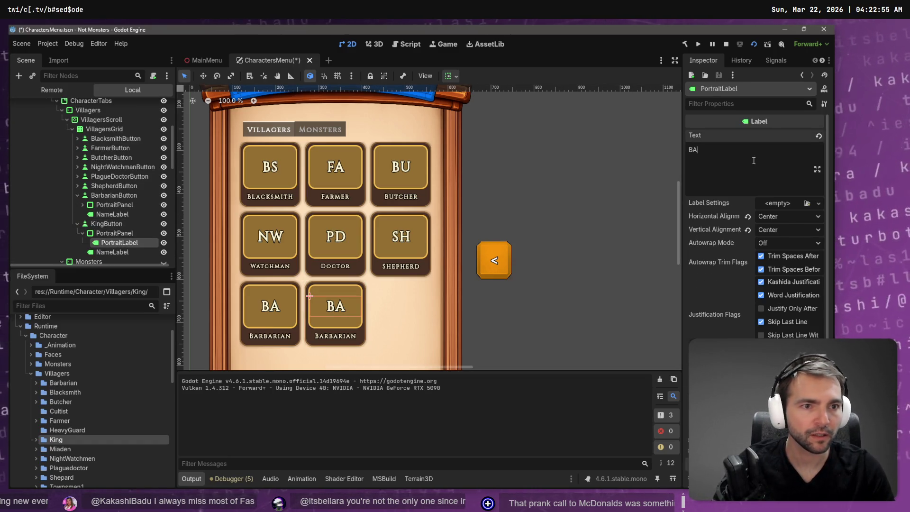
{"action": "key", "text": "BackSpace"}
{"action": "key", "text": "BackSpace"}
{"action": "type", "text": "KI"}
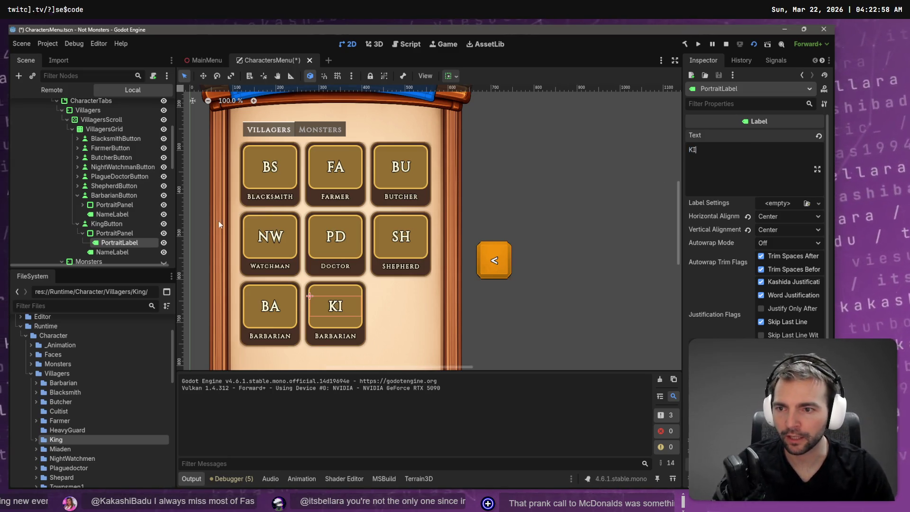
{"action": "left_click", "coordinate": [118, 252]}
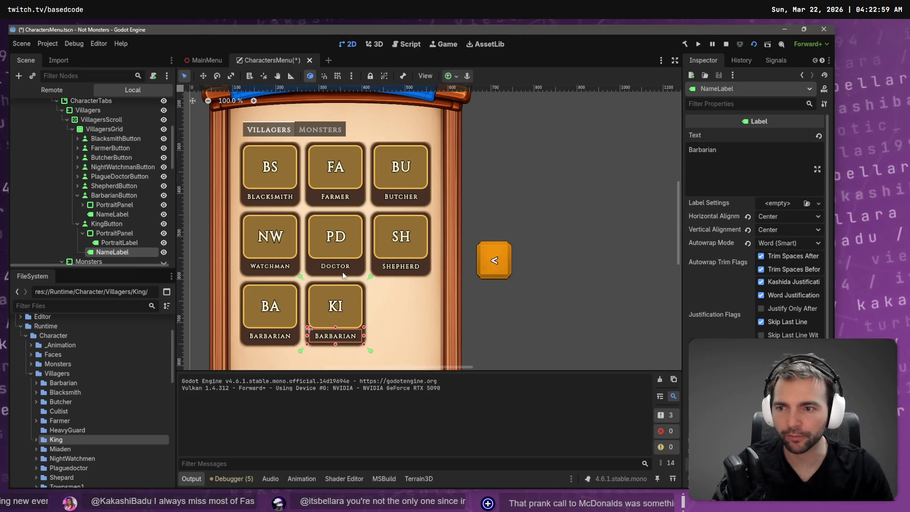
{"action": "double_click", "coordinate": [751, 160]}
{"action": "type", "text": "King"}
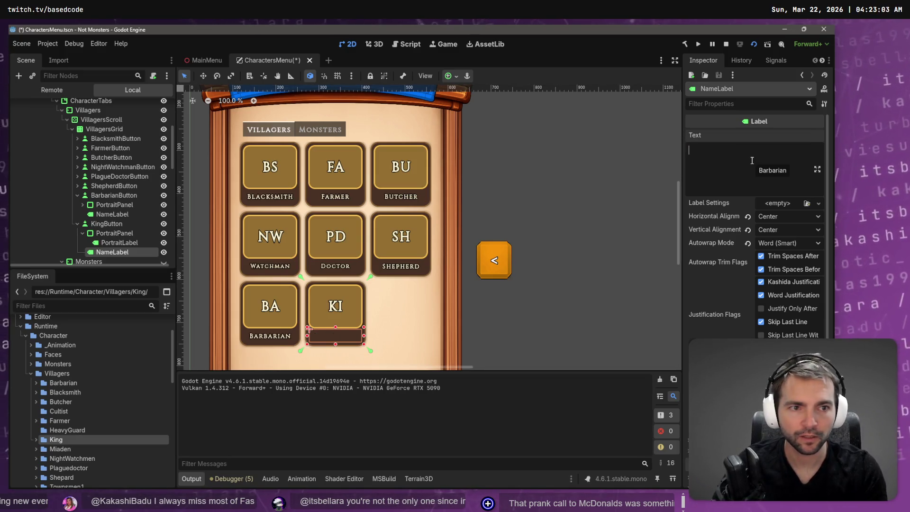
Duplicate KingButton and begin renaming the copy.
{"action": "left_click", "coordinate": [106, 224]}
{"action": "key", "text": "ctrl+d"}
{"action": "double_click", "coordinate": [114, 232]}
{"action": "left_click", "coordinate": [133, 233]}
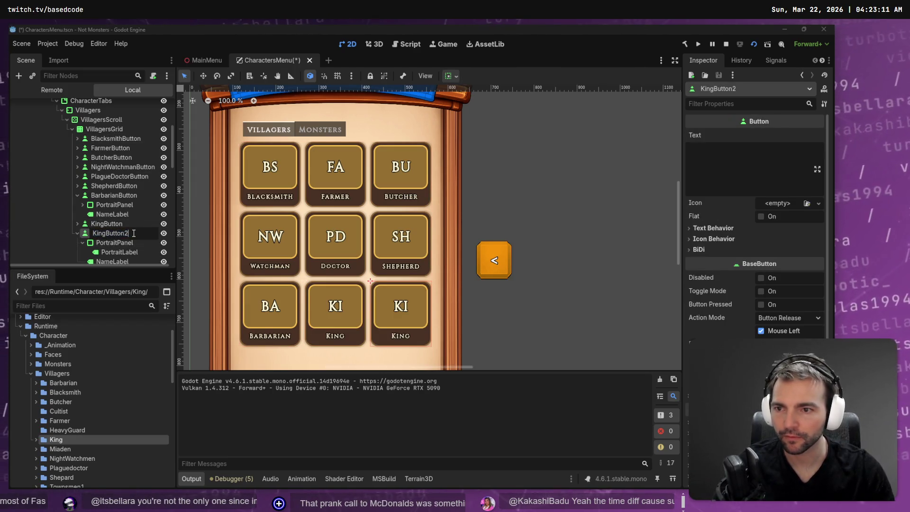
Rename the copy MaidenButton and set its portrait initials to MA.
{"action": "key", "text": "shift+Right"}
{"action": "key", "text": "shift+Right"}
{"action": "key", "text": "shift+Right"}
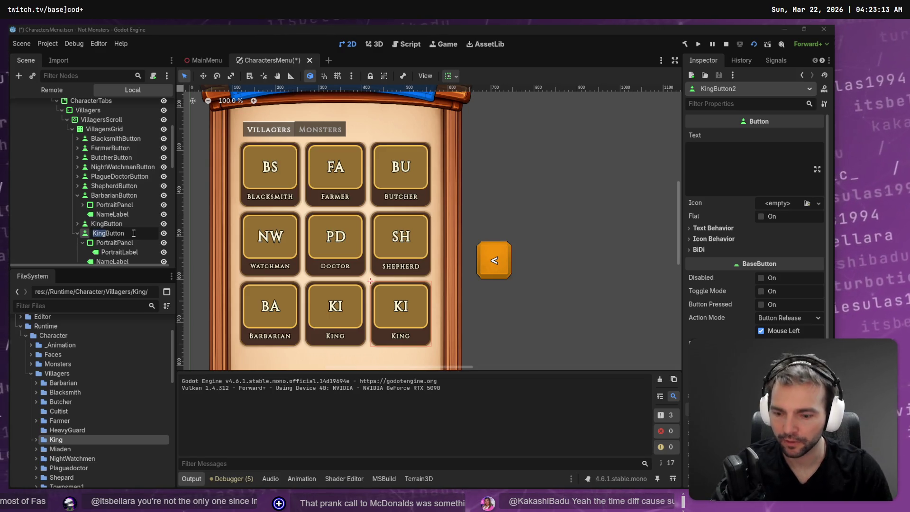
{"action": "type", "text": "Maide"}
{"action": "key", "text": "Return"}
{"action": "scroll", "coordinate": [134, 232], "scroll_direction": "down", "scroll_amount": 3}
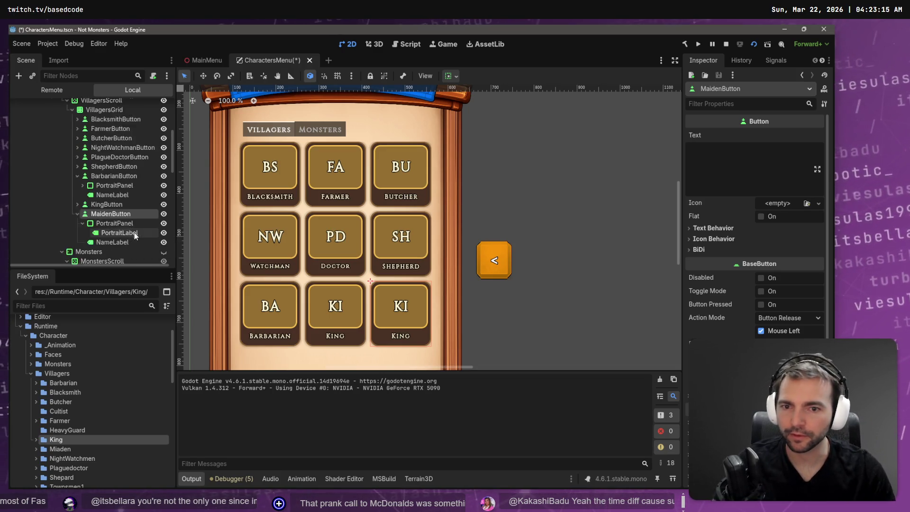
{"action": "left_click", "coordinate": [108, 213]}
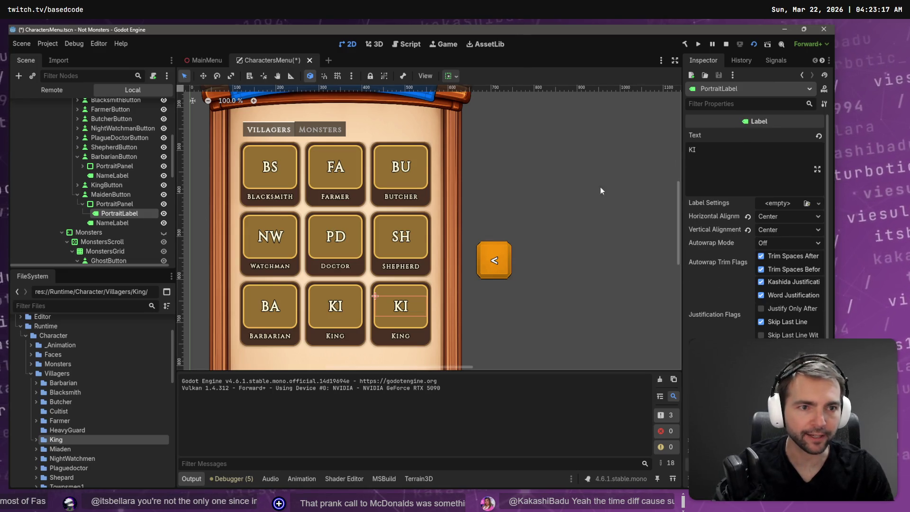
{"action": "double_click", "coordinate": [764, 158]}
{"action": "type", "text": "MA"}
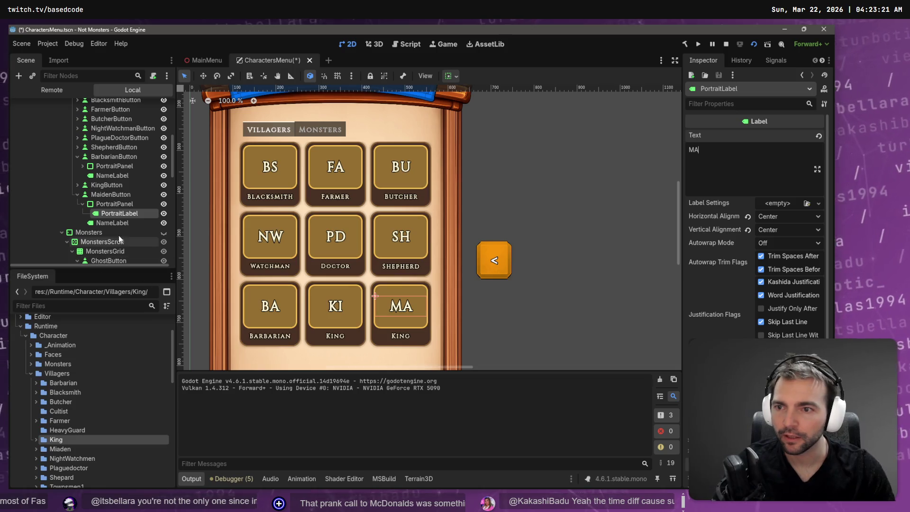
{"action": "left_click", "coordinate": [112, 223]}
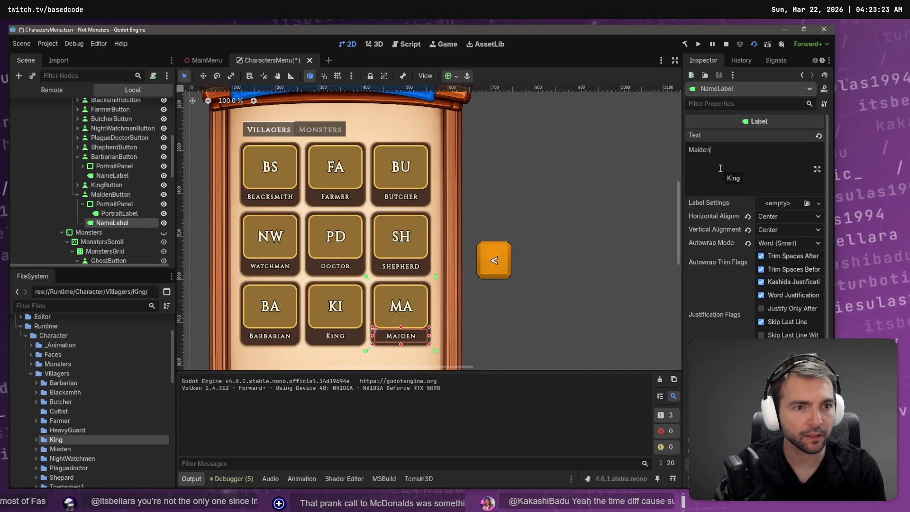
Duplicate MaidenButton and start renaming the new copy.
{"action": "left_click", "coordinate": [123, 195]}
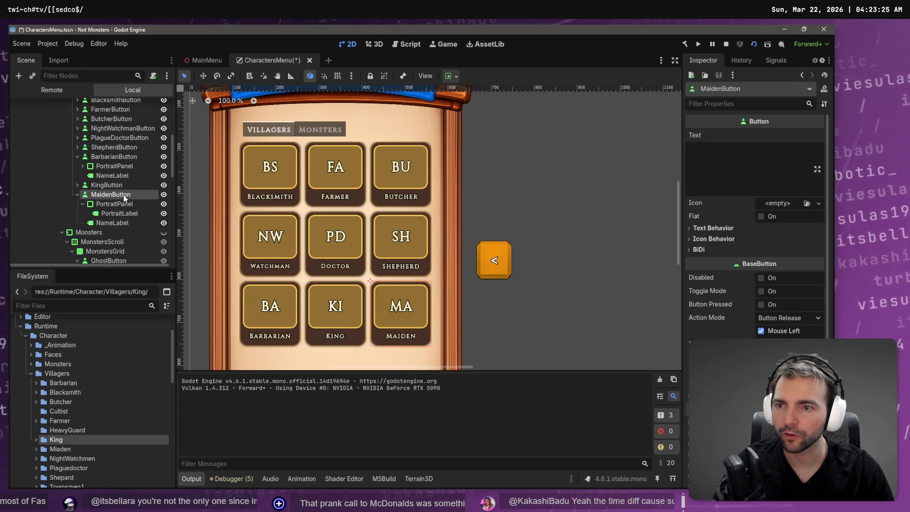
{"action": "key", "text": "Up"}
{"action": "key", "text": "Up"}
{"action": "key", "text": "Up"}
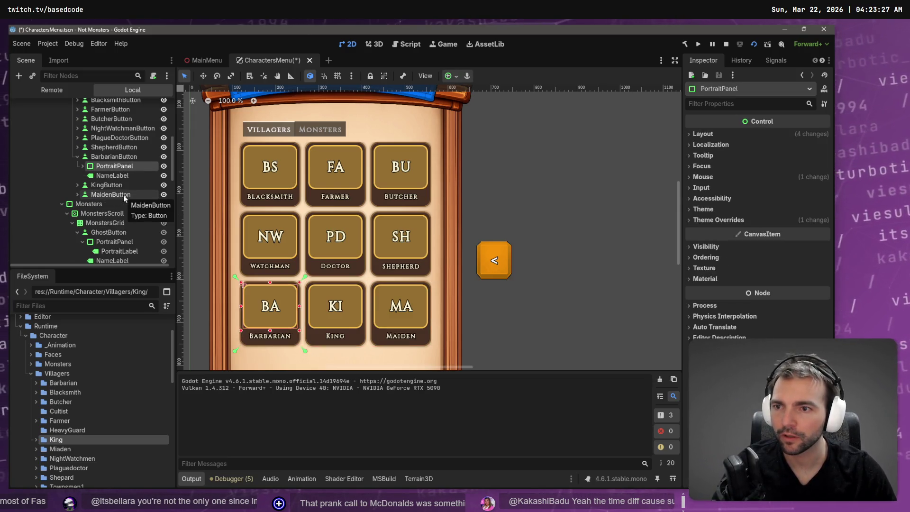
{"action": "key", "text": "Down"}
{"action": "key", "text": "Down"}
{"action": "key", "text": "Down"}
{"action": "key", "text": "ctrl+d"}
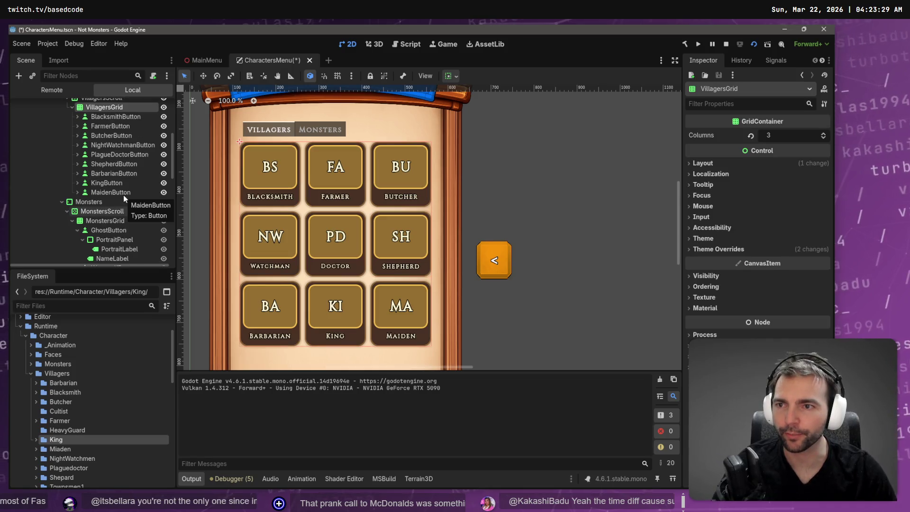
{"action": "key", "text": "F2"}
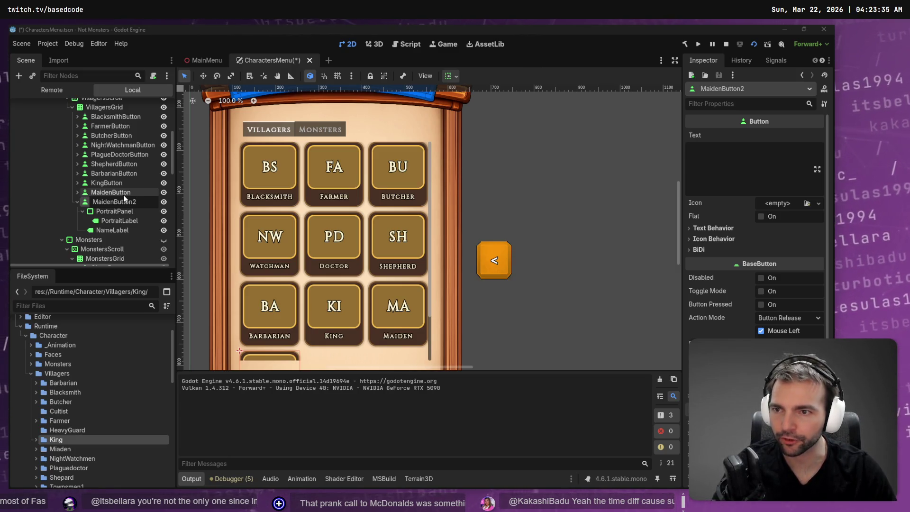
Rename the copy TownsmenButton with portrait text TO and name label Townsmen.
{"action": "key", "text": "End"}
{"action": "scroll", "coordinate": [103, 417], "scroll_direction": "down", "scroll_amount": 2}
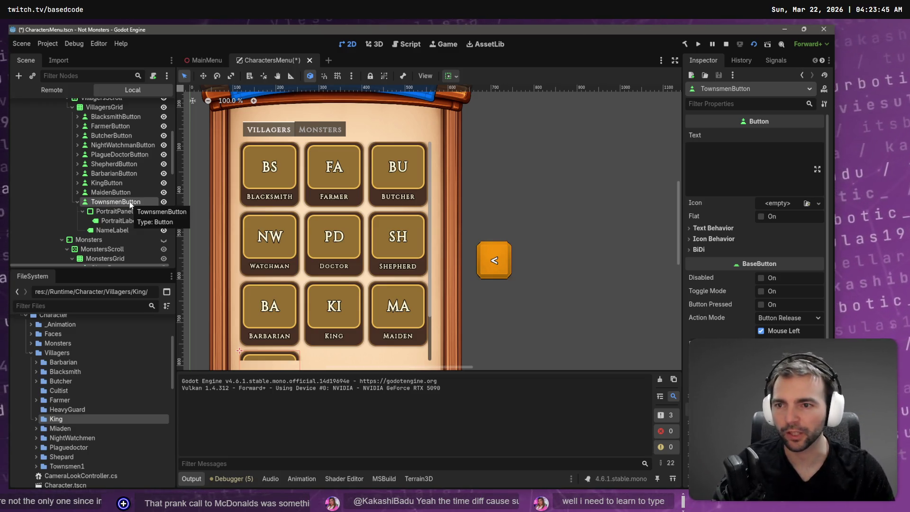
{"action": "left_click", "coordinate": [126, 220]}
{"action": "left_click", "coordinate": [742, 152]}
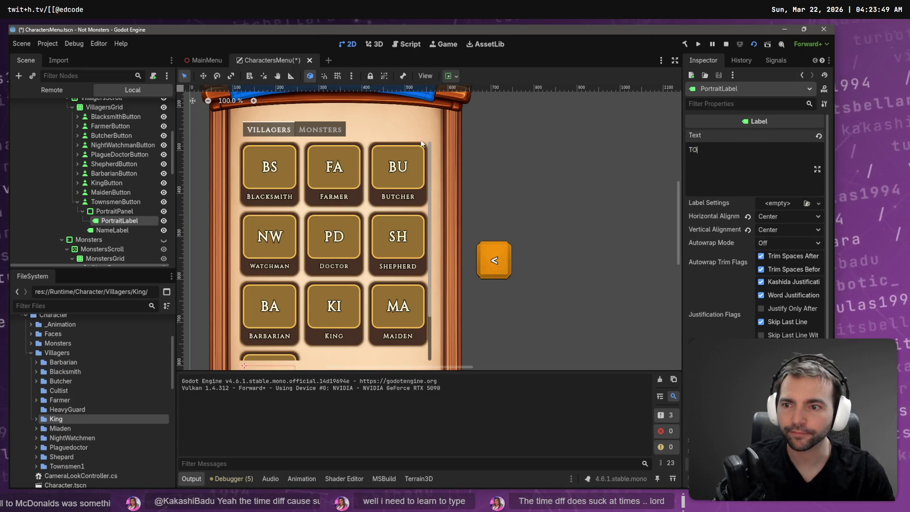
{"action": "left_click", "coordinate": [112, 229]}
{"action": "left_click", "coordinate": [754, 153]}
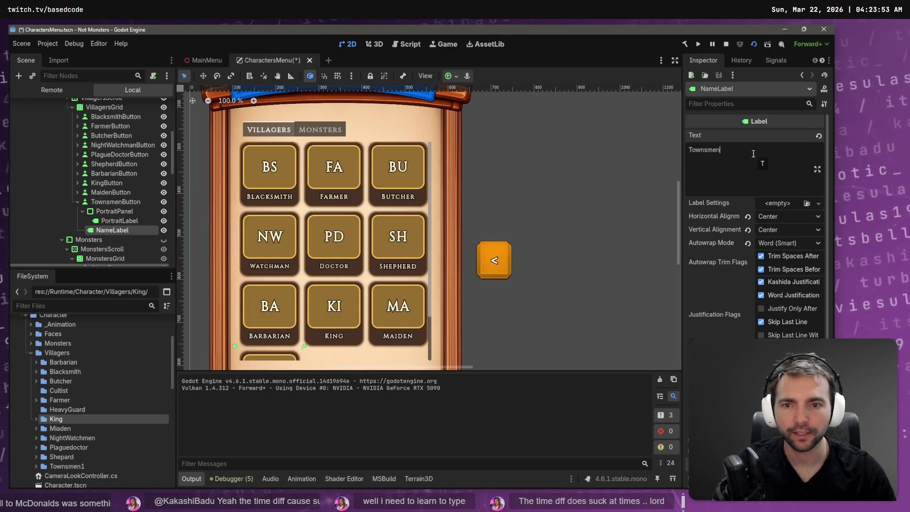
Save the CharactersMenu scene and launch the game.
{"action": "key", "text": "ctrl+s"}
{"action": "mouse_move", "coordinate": [202, 62]}
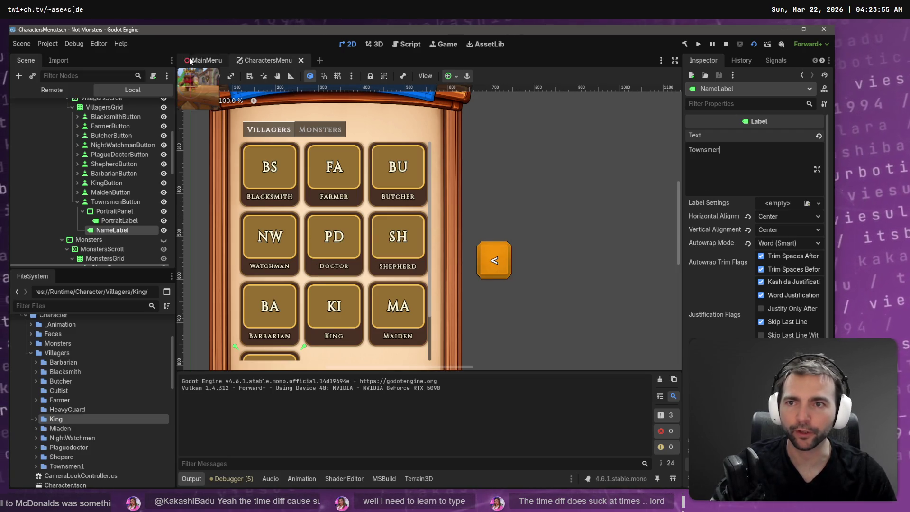
{"action": "key", "text": "ctrl+Tab"}
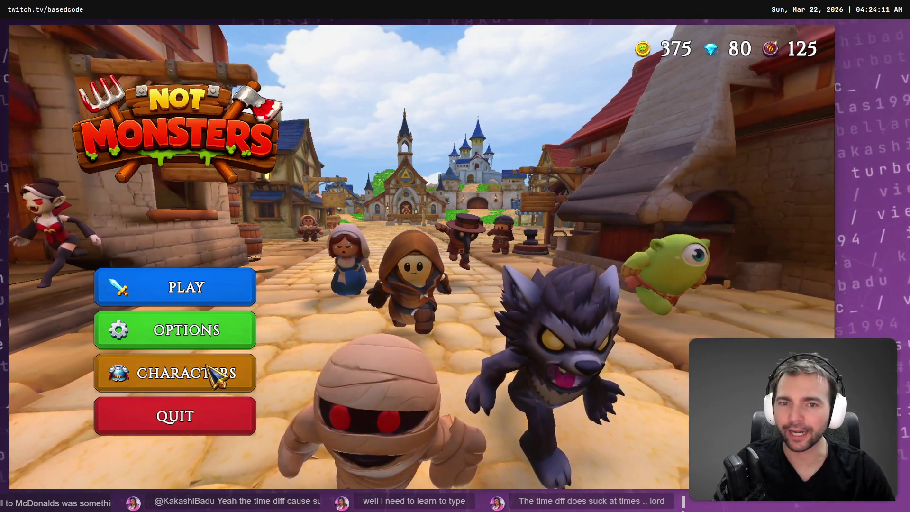
Open Characters in the game and scroll the Villagers grid to the Townsmen tile.
{"action": "left_click", "coordinate": [204, 373]}
{"action": "scroll", "coordinate": [217, 308], "scroll_direction": "down", "scroll_amount": 2}
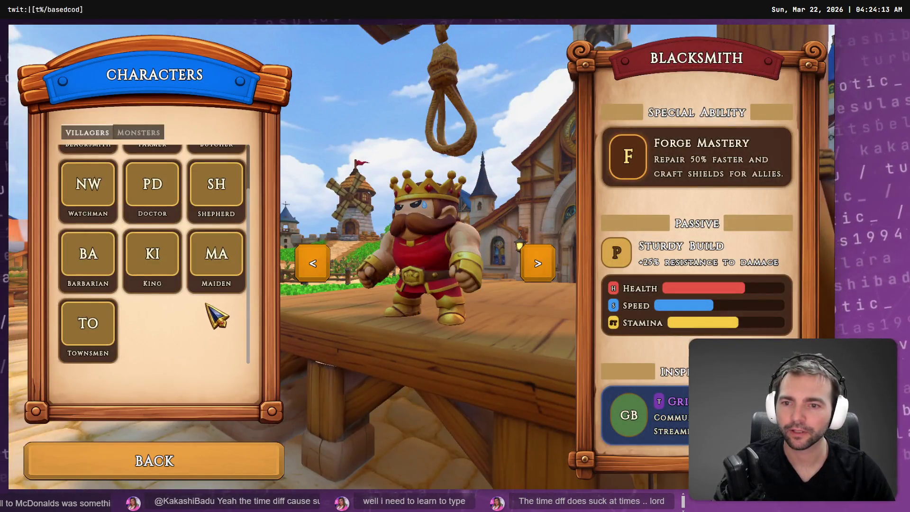
{"action": "scroll", "coordinate": [203, 327], "scroll_direction": "up", "scroll_amount": 2}
{"action": "scroll", "coordinate": [201, 331], "scroll_direction": "down", "scroll_amount": 2}
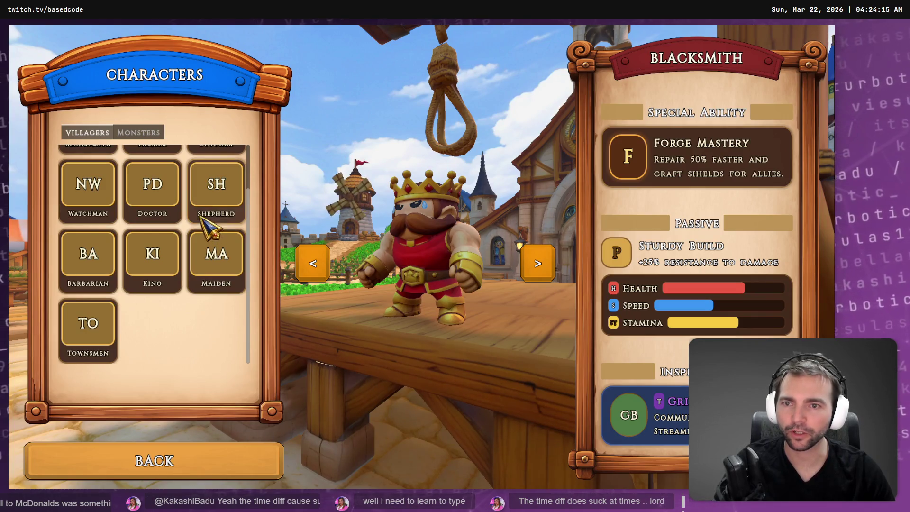
{"action": "scroll", "coordinate": [194, 349], "scroll_direction": "up", "scroll_amount": 2}
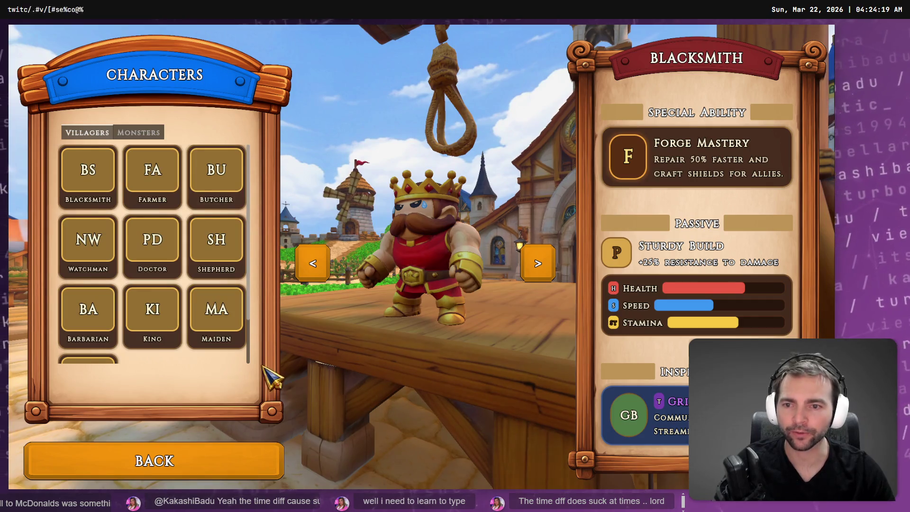
{"action": "scroll", "coordinate": [197, 349], "scroll_direction": "down", "scroll_amount": 1}
{"action": "scroll", "coordinate": [198, 350], "scroll_direction": "up", "scroll_amount": 1}
{"action": "scroll", "coordinate": [197, 348], "scroll_direction": "down", "scroll_amount": 1}
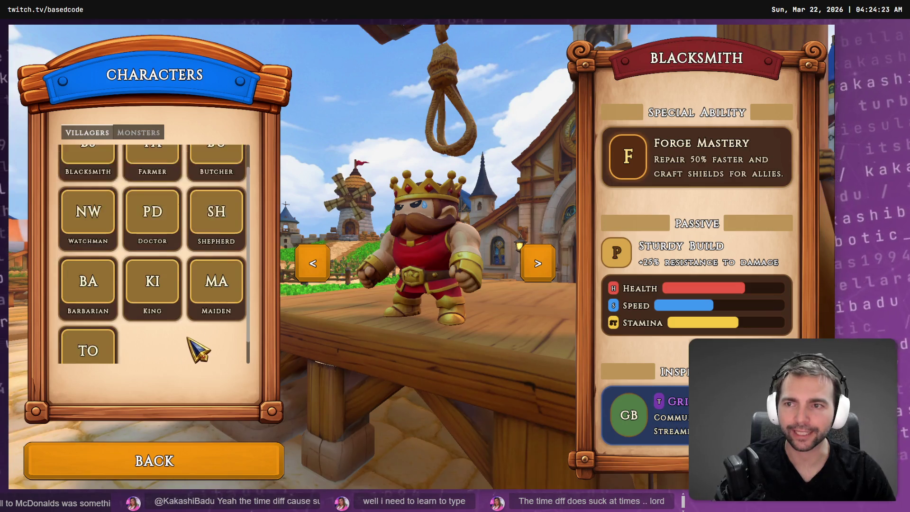
{"action": "scroll", "coordinate": [197, 348], "scroll_direction": "up", "scroll_amount": 1}
Toggle the Monsters and Villagers tabs, then return to the main menu.
{"action": "left_click", "coordinate": [142, 132]}
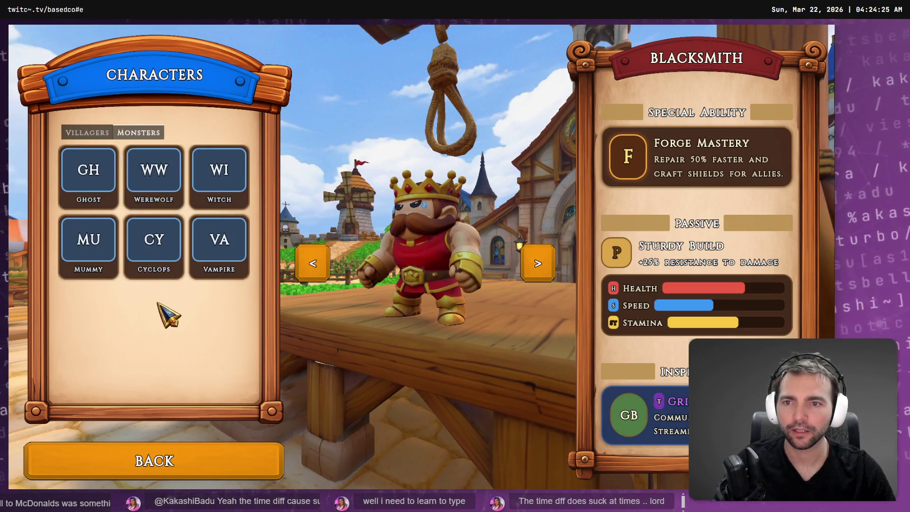
{"action": "left_click", "coordinate": [90, 133]}
{"action": "scroll", "coordinate": [151, 298], "scroll_direction": "down", "scroll_amount": 1}
{"action": "scroll", "coordinate": [150, 305], "scroll_direction": "up", "scroll_amount": 1}
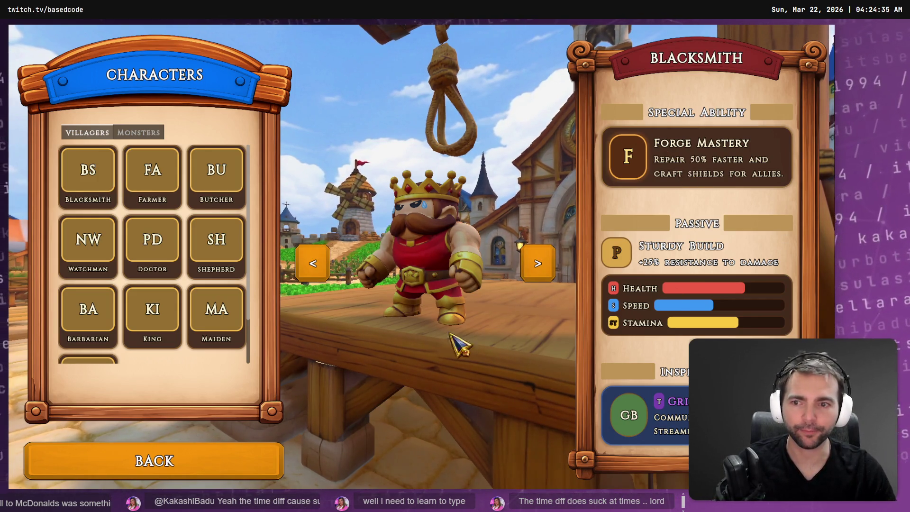
{"action": "left_click", "coordinate": [232, 462]}
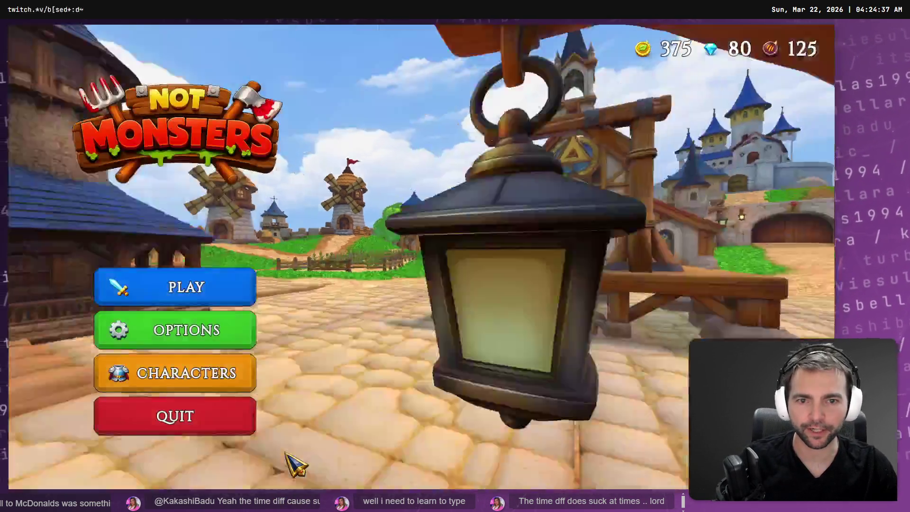
Cycle between the Characters screen and the main menu several times to test the transitions.
{"action": "left_click", "coordinate": [201, 368]}
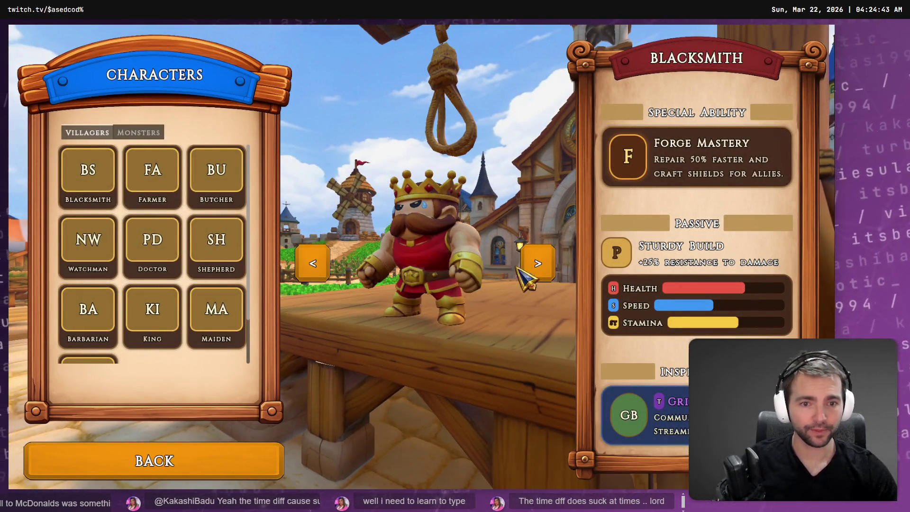
{"action": "left_click", "coordinate": [166, 457]}
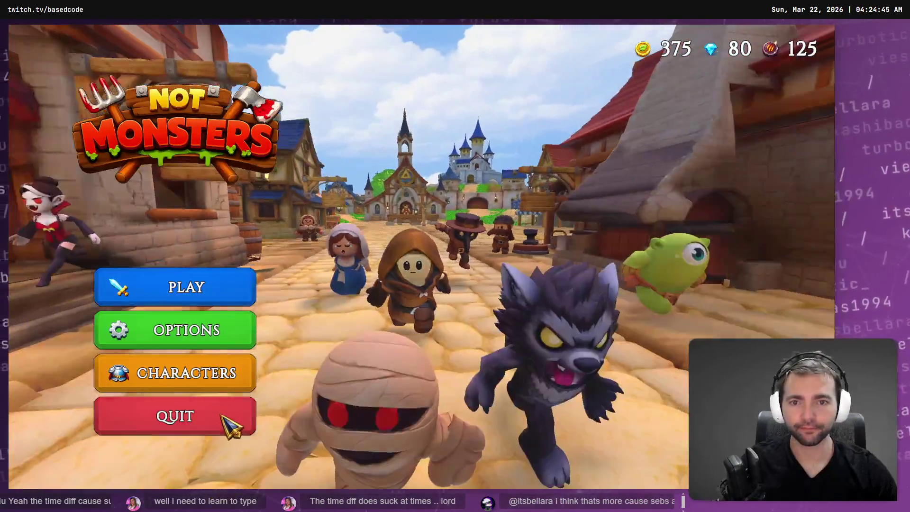
{"action": "left_click", "coordinate": [181, 366]}
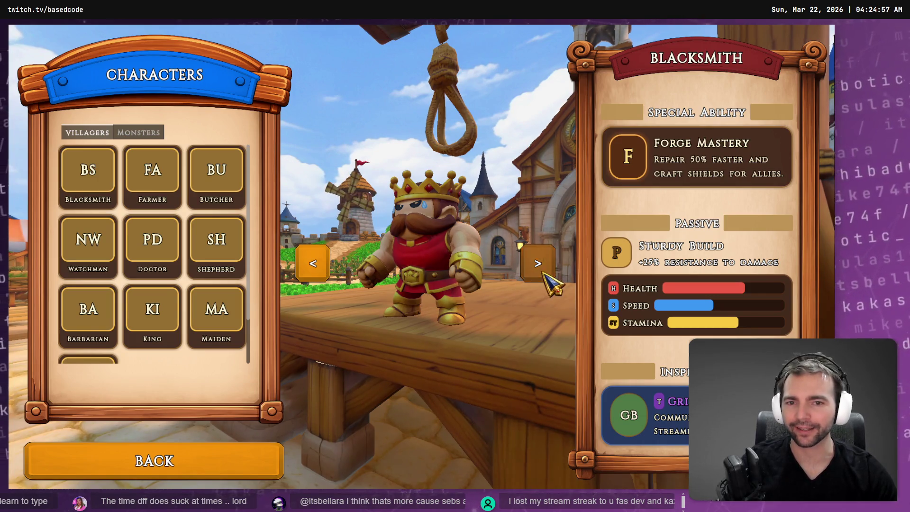
{"action": "left_click", "coordinate": [166, 472]}
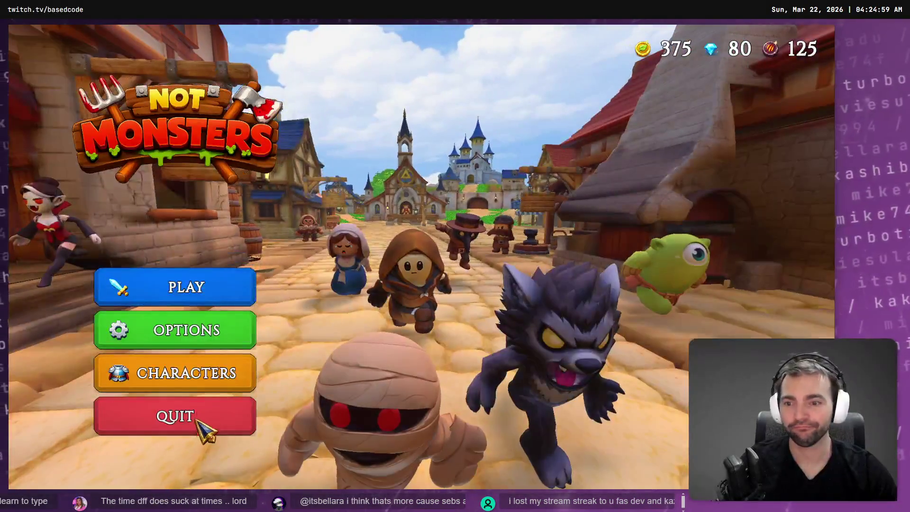
{"action": "left_click", "coordinate": [210, 383]}
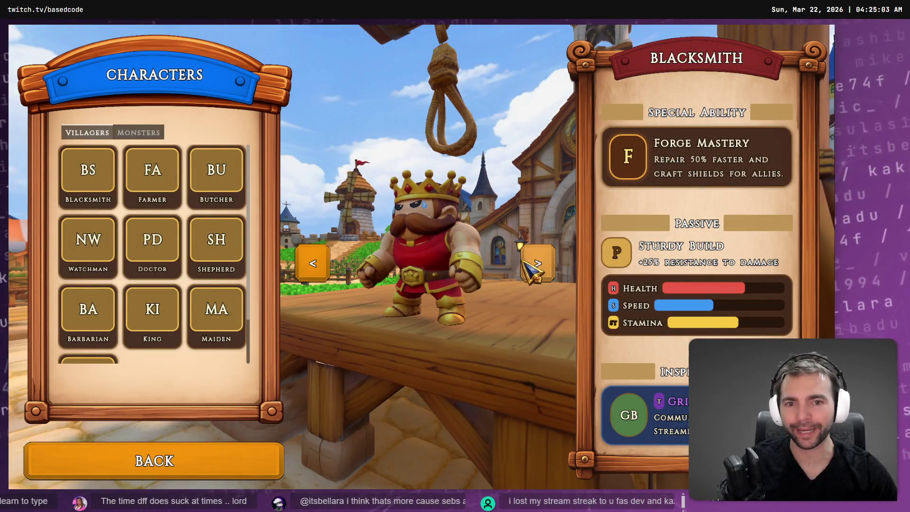
{"action": "left_click", "coordinate": [213, 462]}
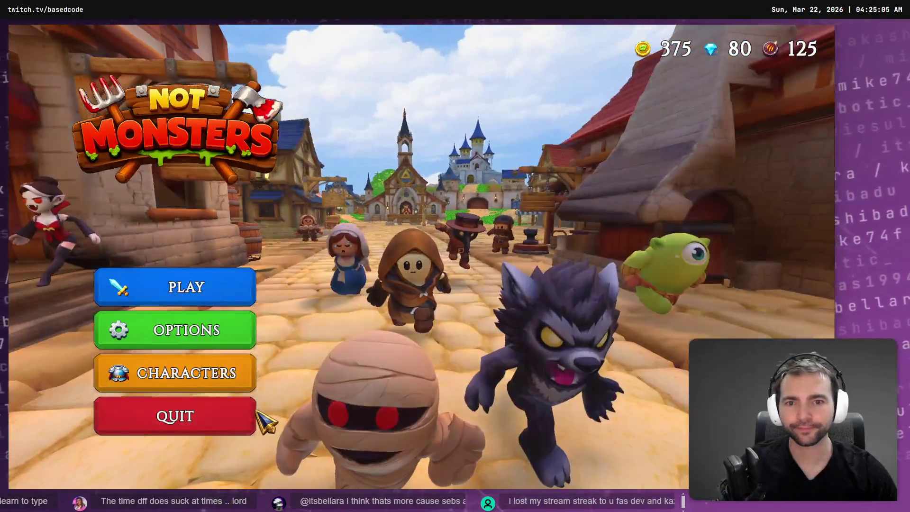
{"action": "left_click", "coordinate": [225, 376]}
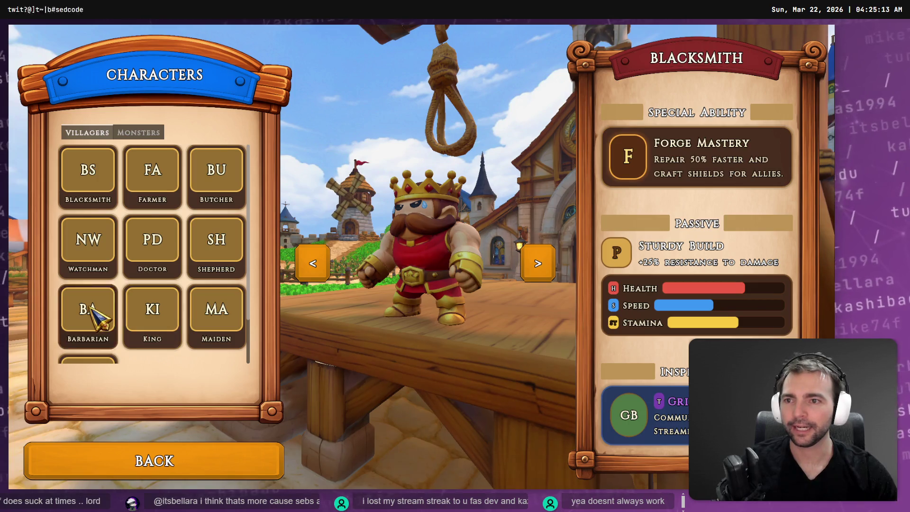
Flip the Characters grid between the Monsters and Villagers tabs, then scroll down the list.
{"action": "left_click", "coordinate": [129, 133]}
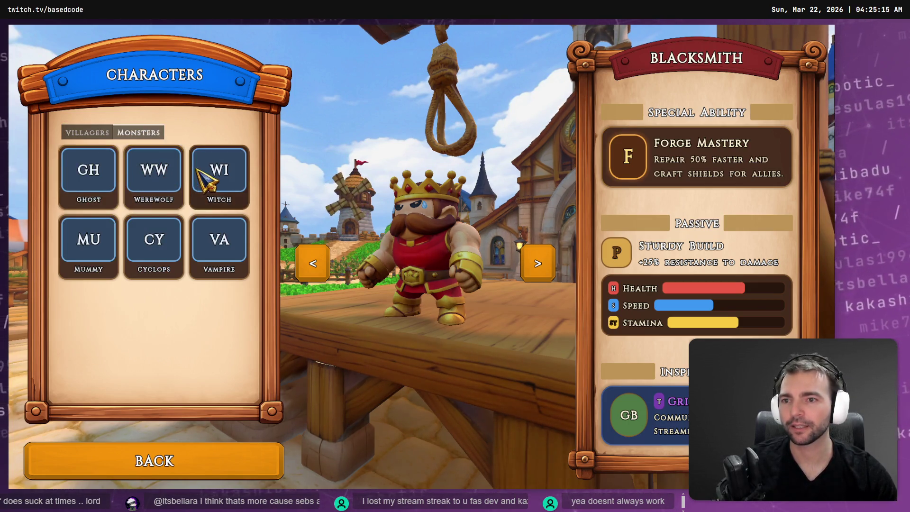
{"action": "left_click", "coordinate": [134, 132]}
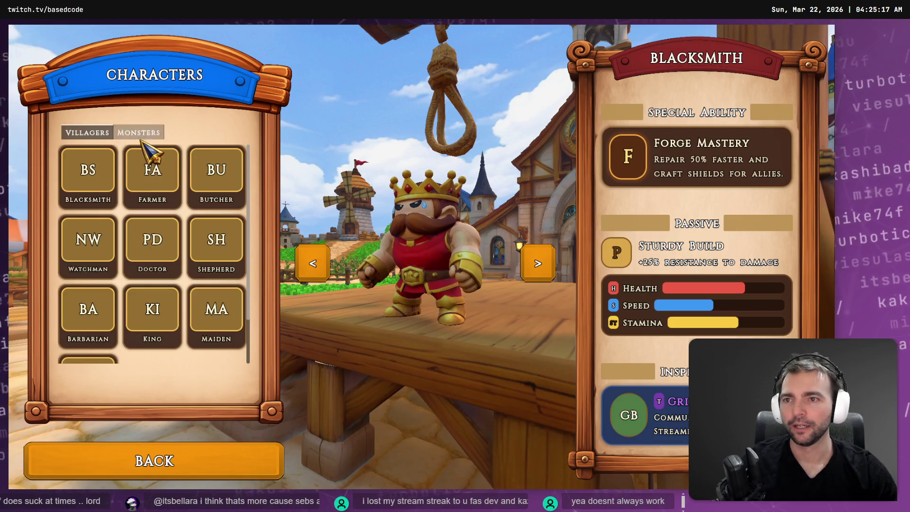
{"action": "left_click", "coordinate": [142, 133]}
{"action": "left_click", "coordinate": [76, 134]}
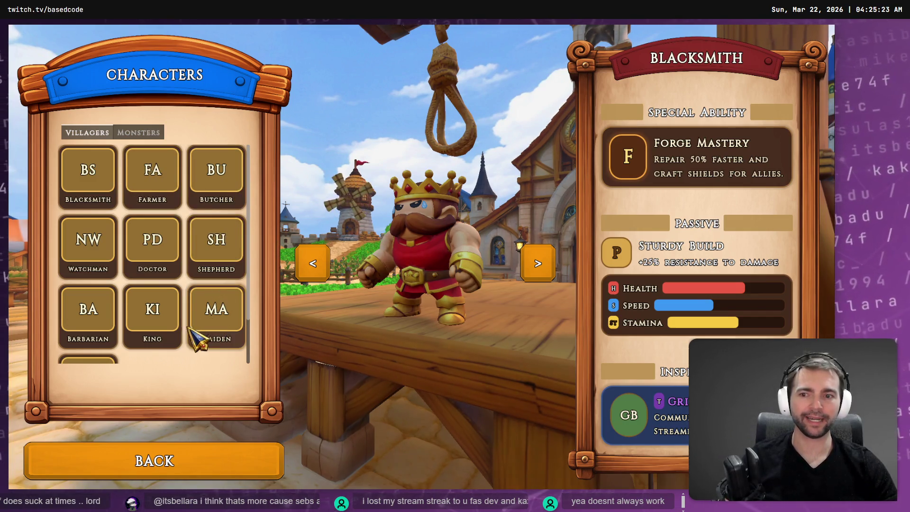
{"action": "scroll", "coordinate": [194, 331], "scroll_direction": "down", "scroll_amount": 1}
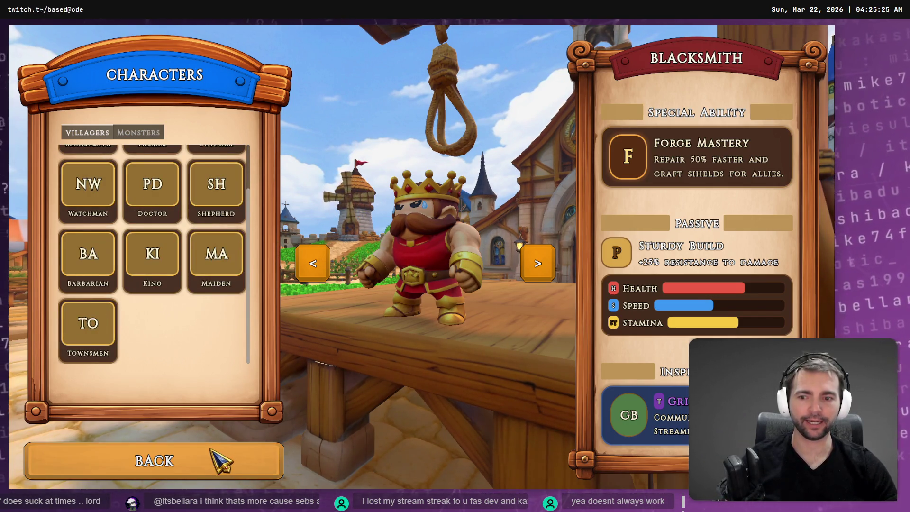
Reopen Characters from the main menu twice, scrolling the Villagers grid up and down.
{"action": "left_click", "coordinate": [217, 457]}
{"action": "left_click", "coordinate": [226, 374]}
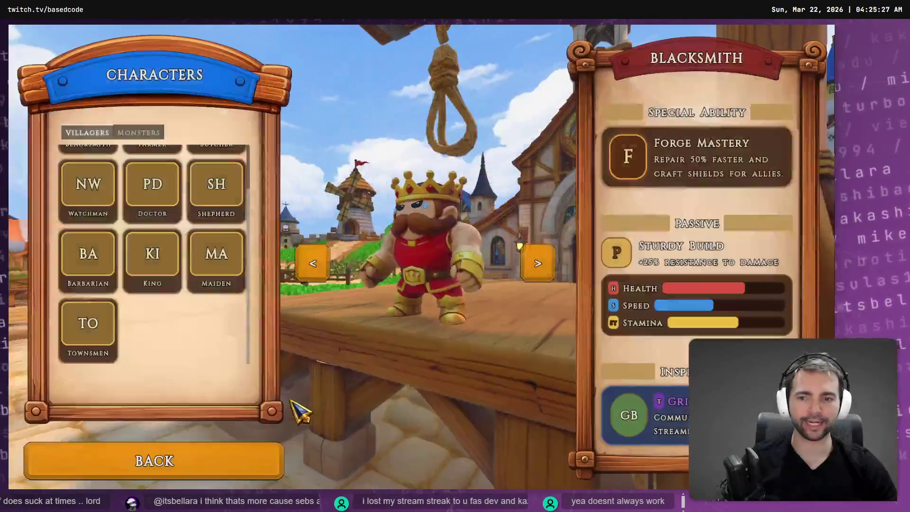
{"action": "left_click", "coordinate": [199, 459]}
{"action": "left_click", "coordinate": [251, 386]}
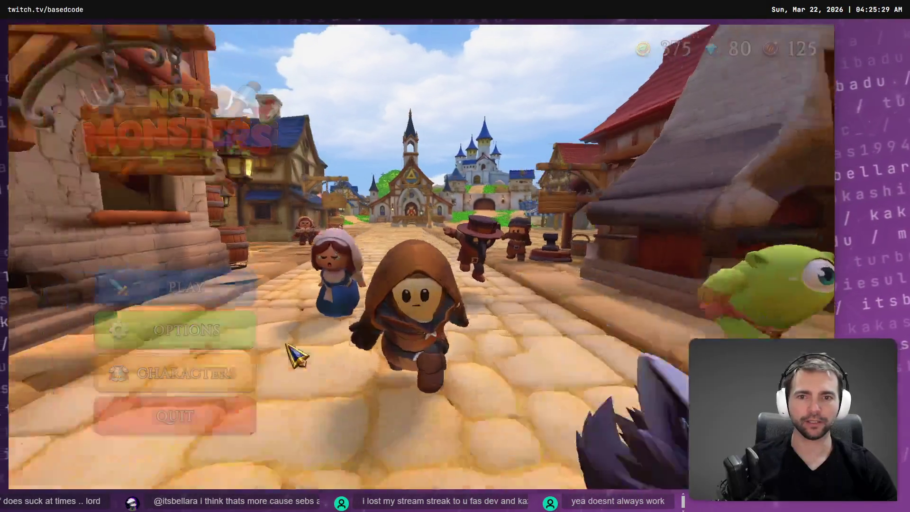
{"action": "scroll", "coordinate": [199, 240], "scroll_direction": "up", "scroll_amount": 2}
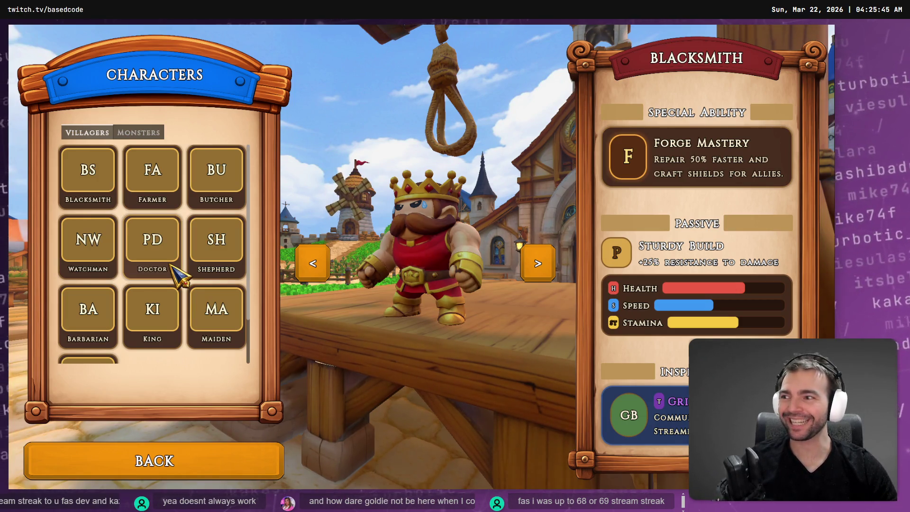
{"action": "scroll", "coordinate": [182, 273], "scroll_direction": "down", "scroll_amount": 2}
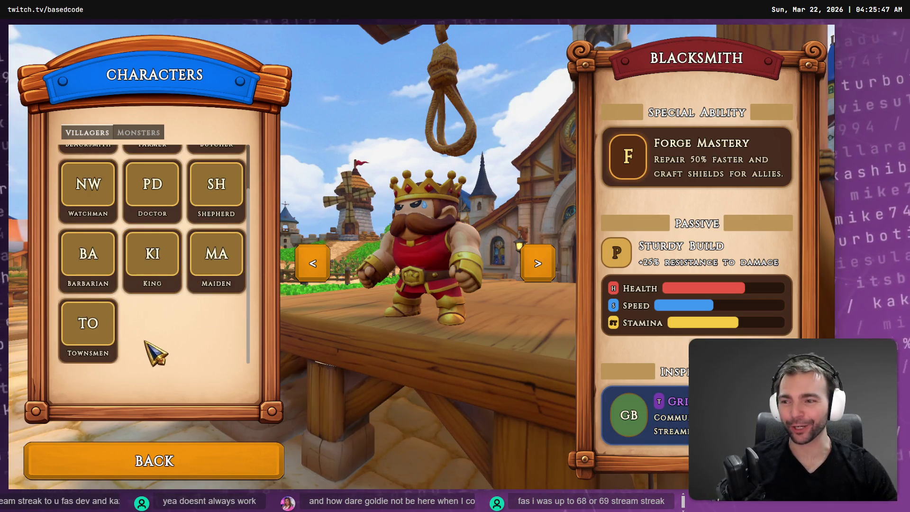
{"action": "left_click", "coordinate": [169, 474]}
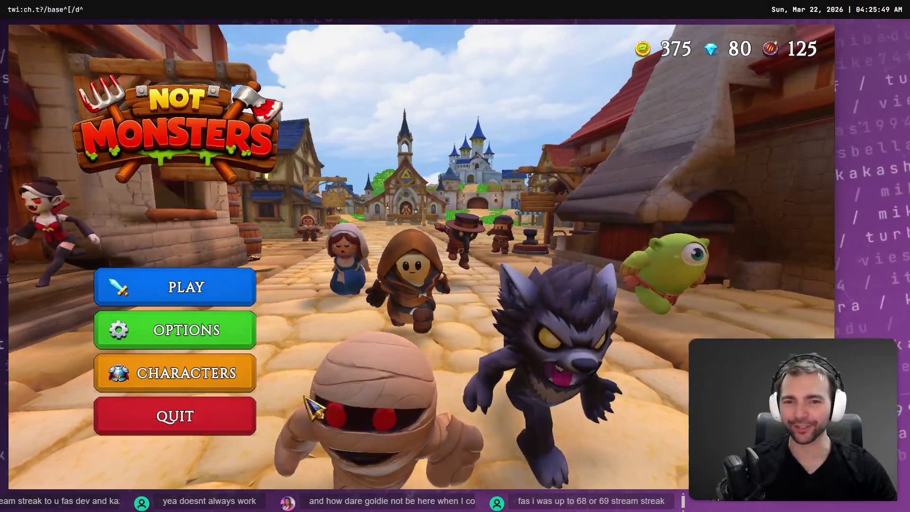
Keep testing the BACK and CHARACTERS transitions between the main menu and Characters screen.
{"action": "left_click", "coordinate": [230, 385]}
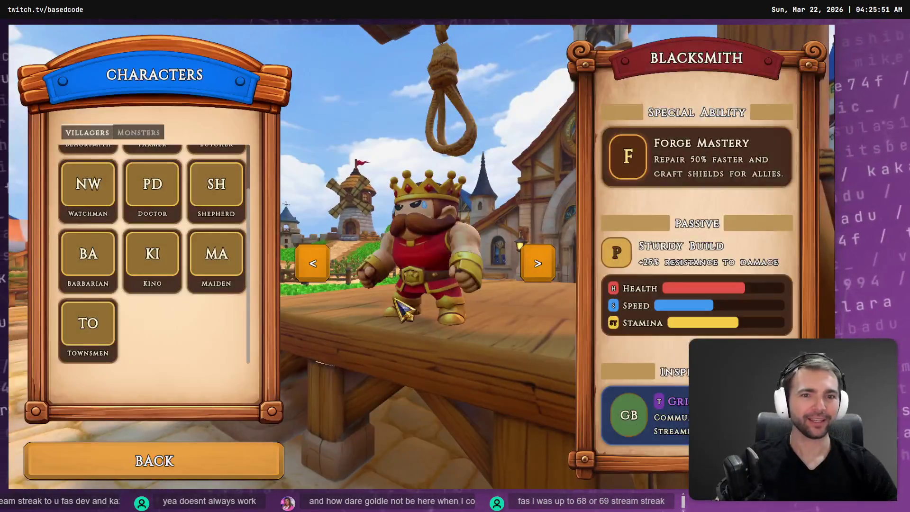
{"action": "left_click", "coordinate": [185, 475]}
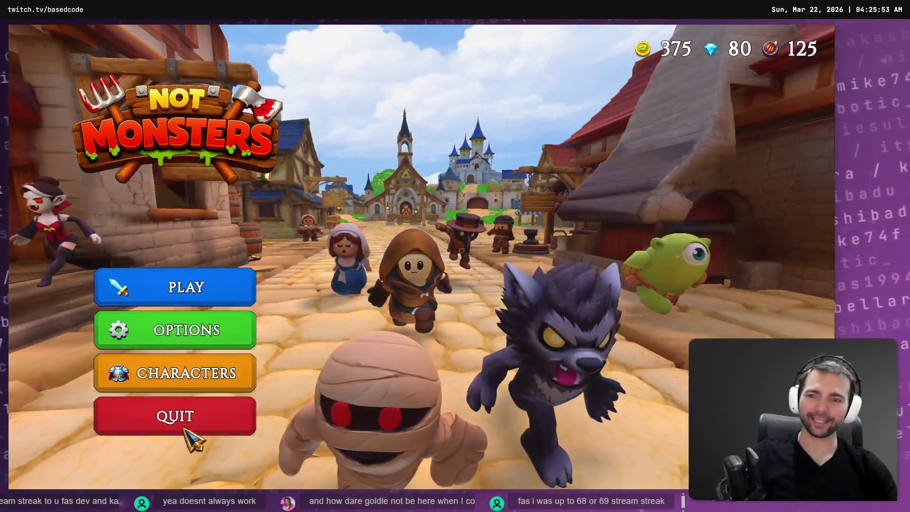
{"action": "left_click", "coordinate": [173, 377]}
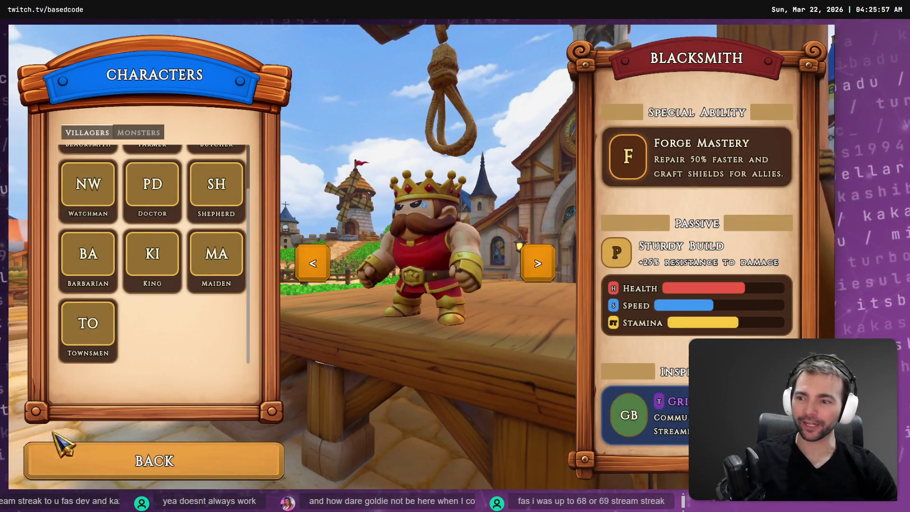
{"action": "left_click", "coordinate": [181, 460]}
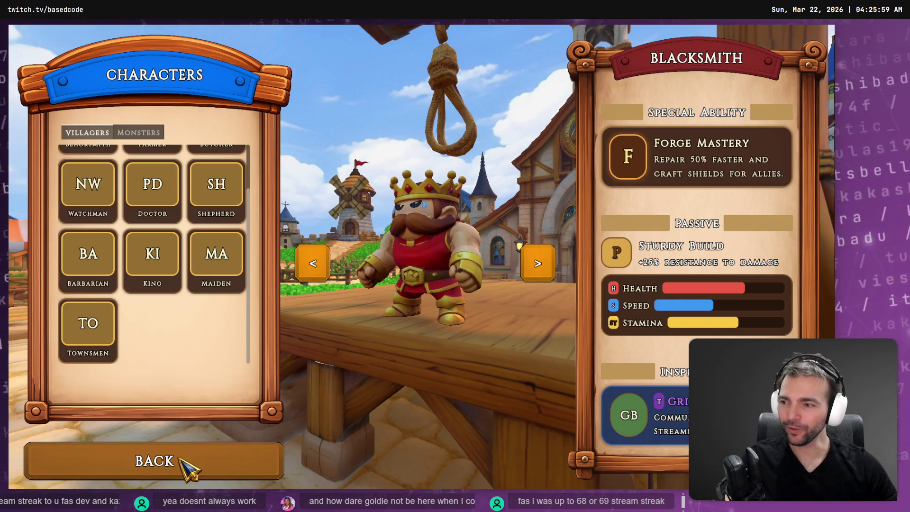
{"action": "left_click", "coordinate": [185, 463]}
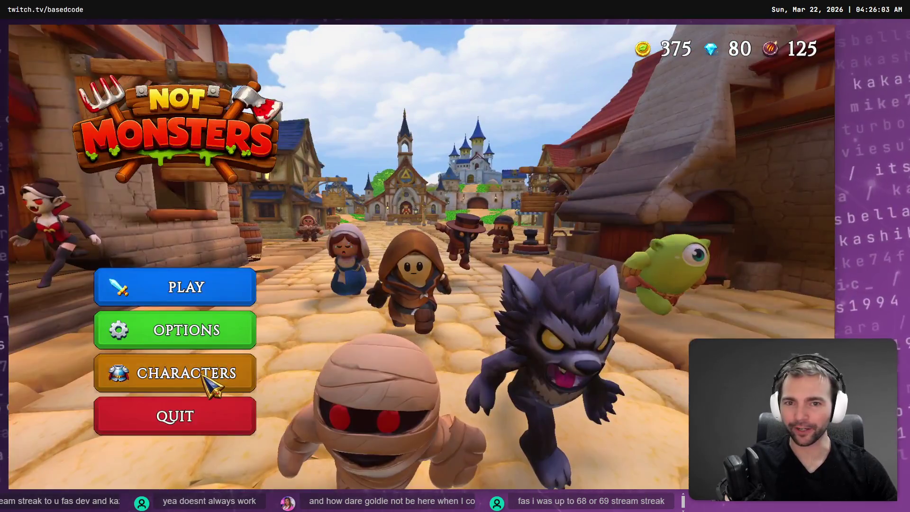
{"action": "left_click", "coordinate": [203, 375]}
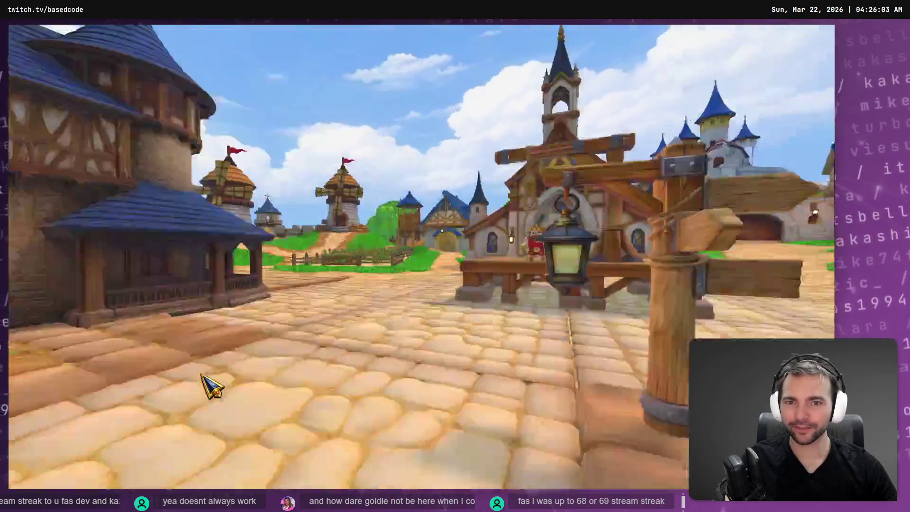
{"action": "left_click", "coordinate": [181, 462]}
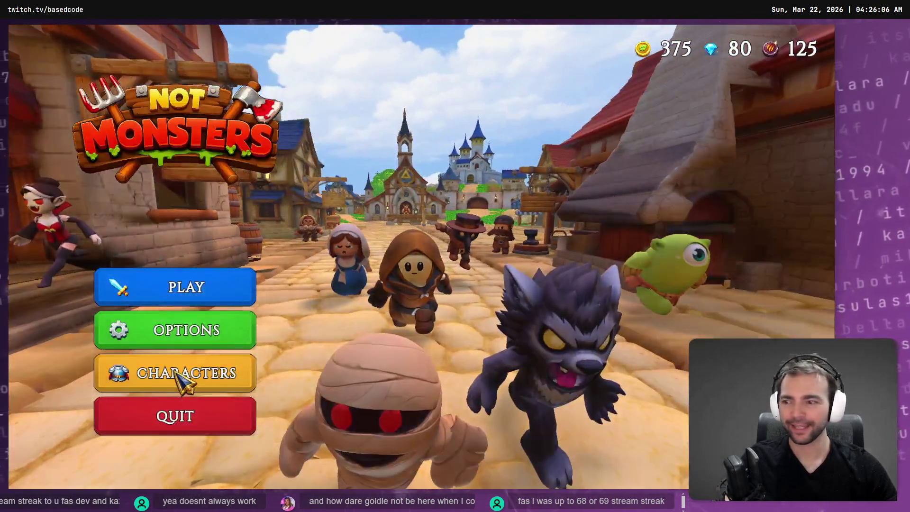
Finish the transition tests, ending on the Characters screen with Villagers shown from the top.
{"action": "left_click", "coordinate": [184, 375]}
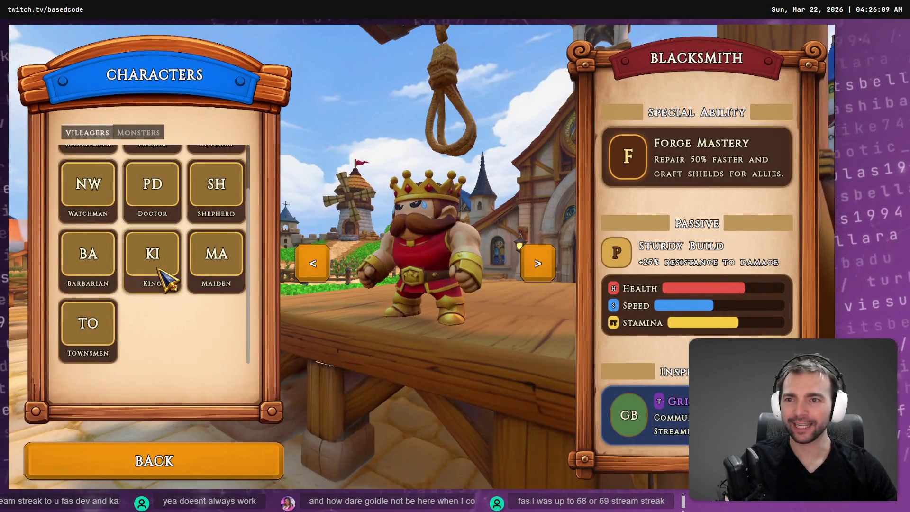
{"action": "scroll", "coordinate": [90, 196], "scroll_direction": "up", "scroll_amount": 3}
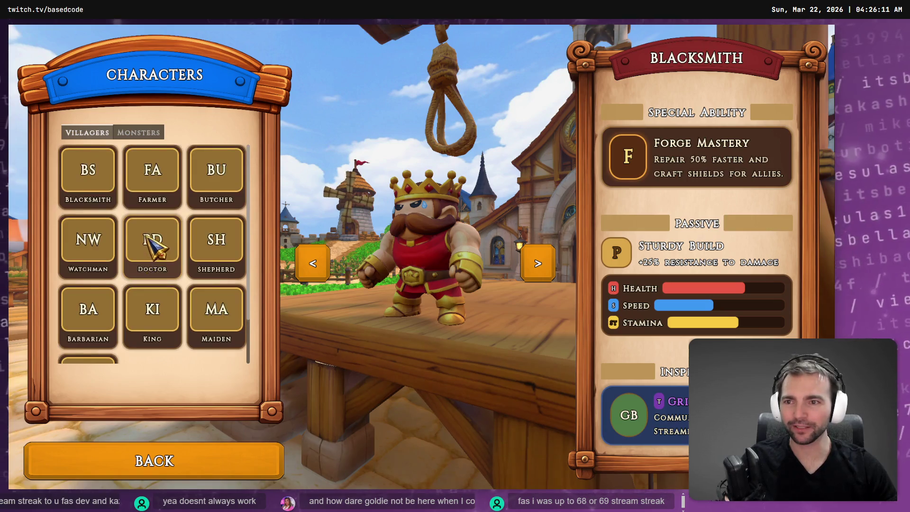
{"action": "left_click", "coordinate": [143, 457]}
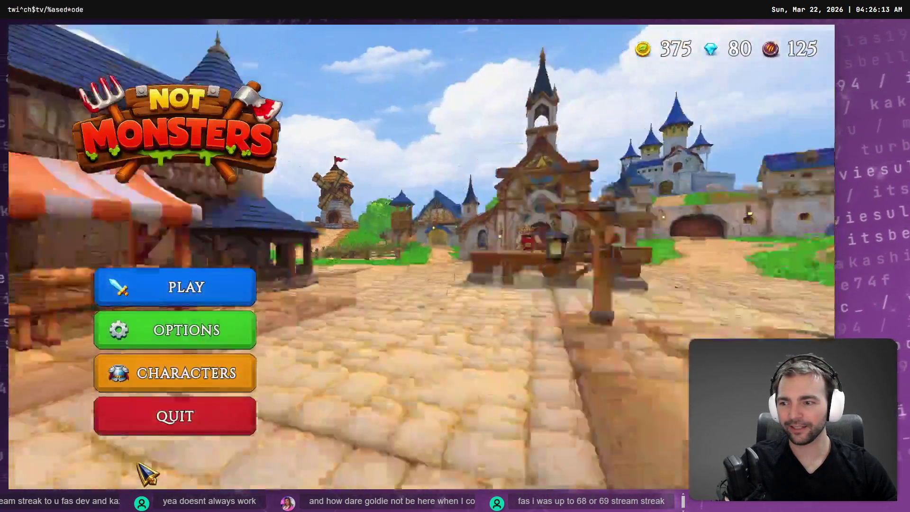
{"action": "left_click", "coordinate": [192, 374]}
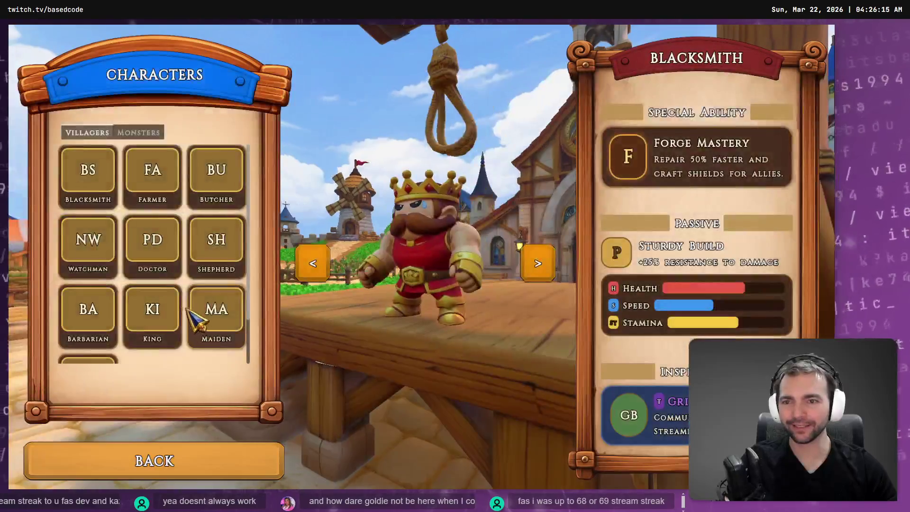
{"action": "left_click", "coordinate": [128, 457]}
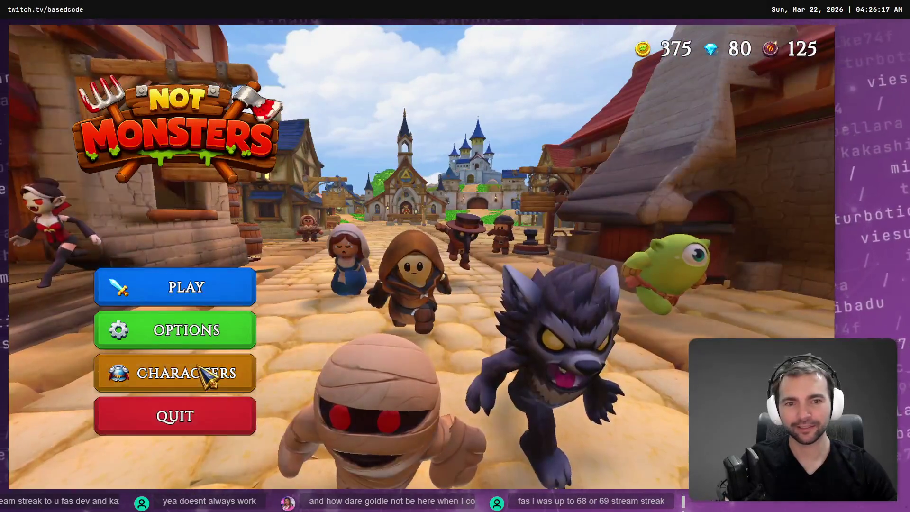
{"action": "left_click", "coordinate": [204, 377]}
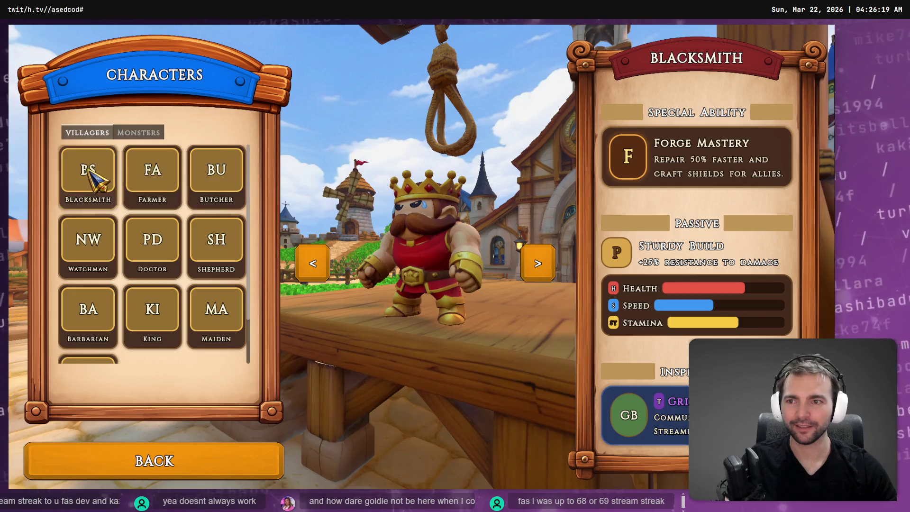
{"action": "left_click", "coordinate": [84, 133]}
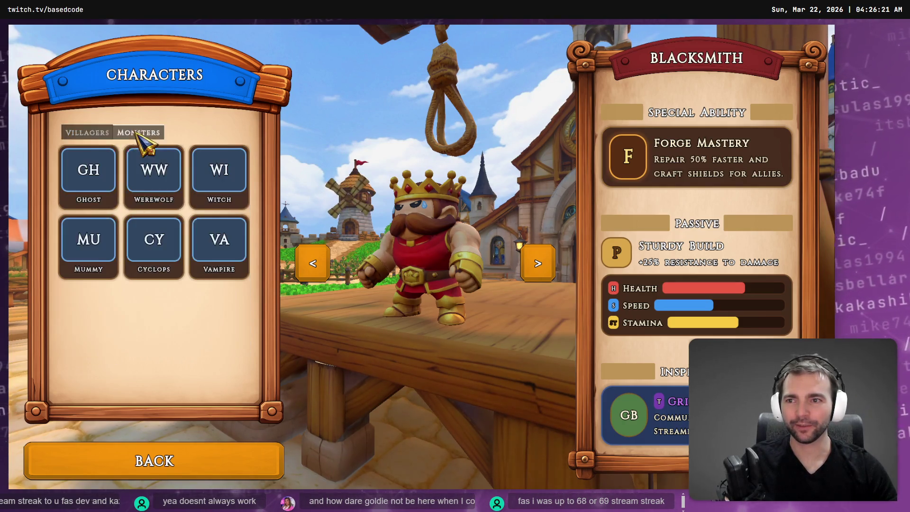
{"action": "left_click", "coordinate": [142, 133]}
{"action": "left_click", "coordinate": [135, 132]}
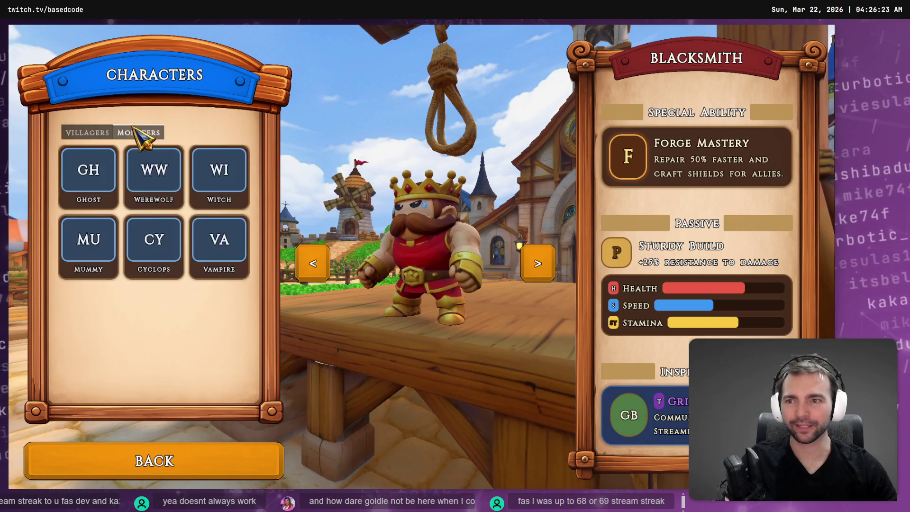
{"action": "left_click", "coordinate": [142, 135]}
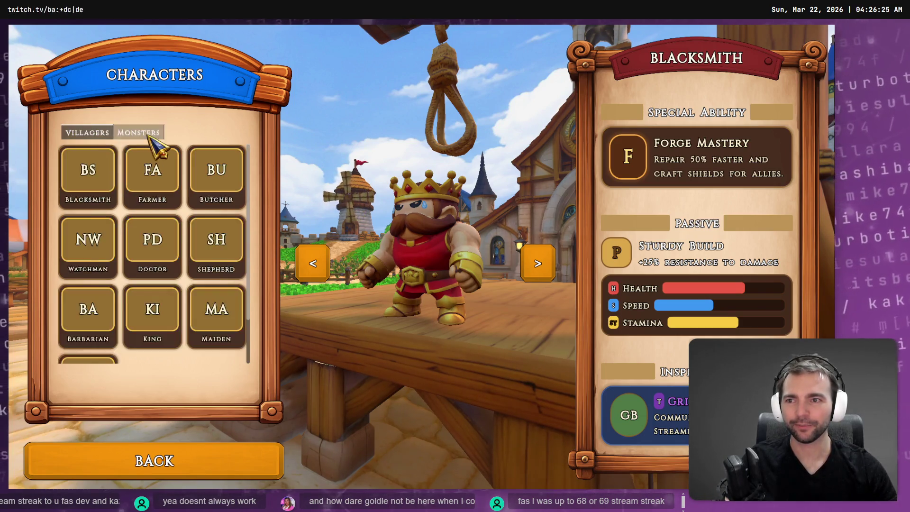
{"action": "left_click", "coordinate": [150, 137]}
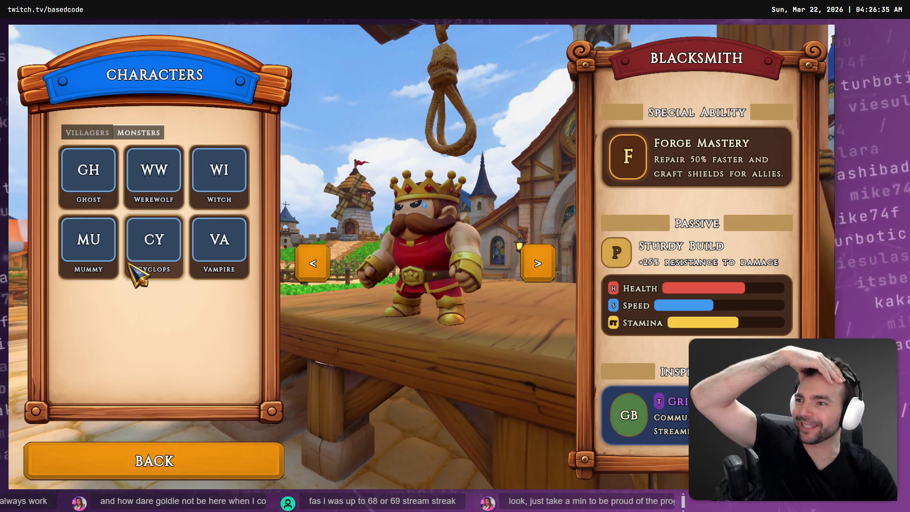
{"action": "left_click", "coordinate": [158, 461]}
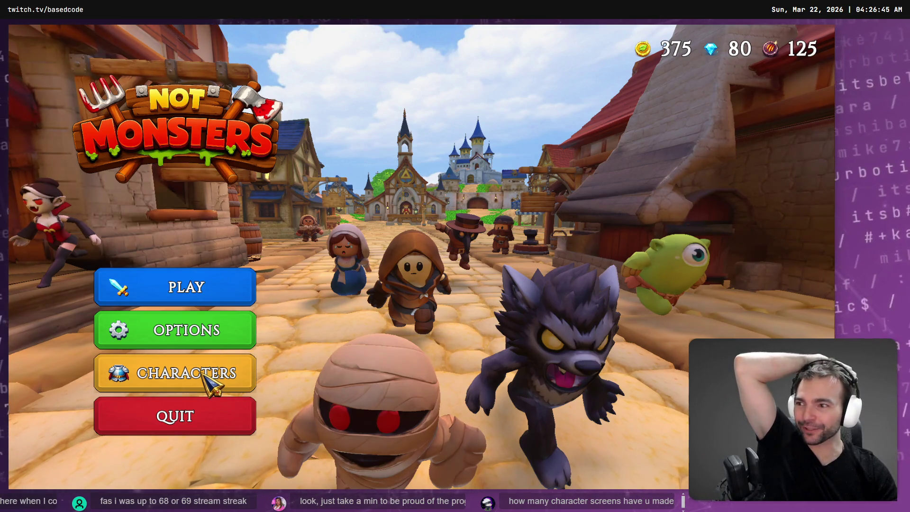
{"action": "left_click", "coordinate": [202, 375]}
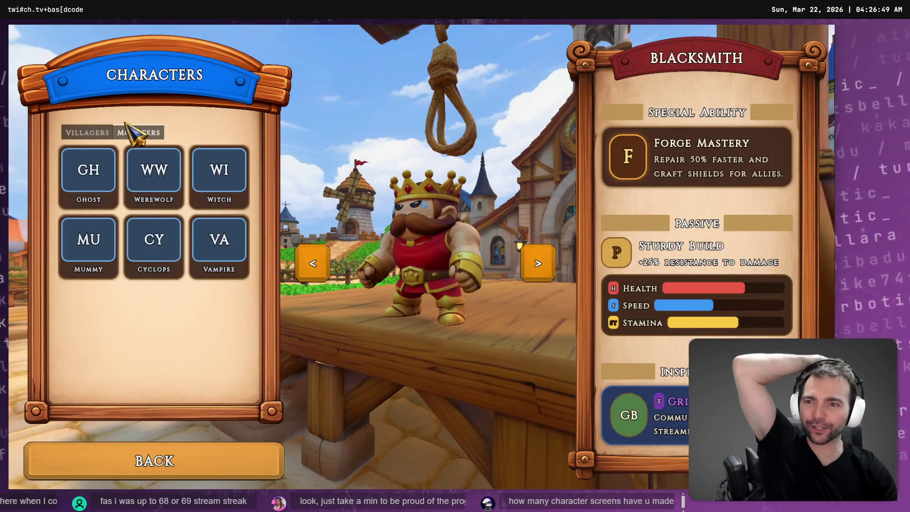
{"action": "left_click", "coordinate": [97, 133]}
{"action": "left_click", "coordinate": [124, 133]}
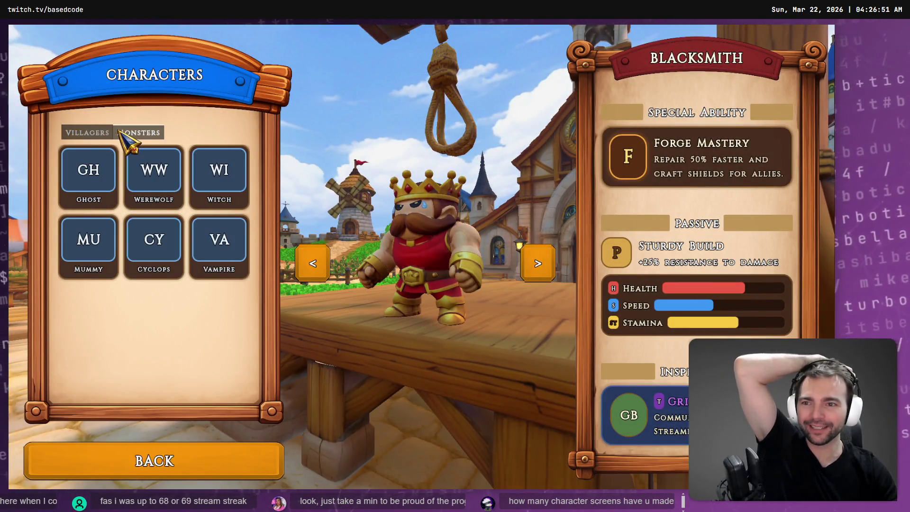
{"action": "left_click", "coordinate": [99, 135]}
{"action": "left_click", "coordinate": [137, 133]}
{"action": "left_click", "coordinate": [97, 133]}
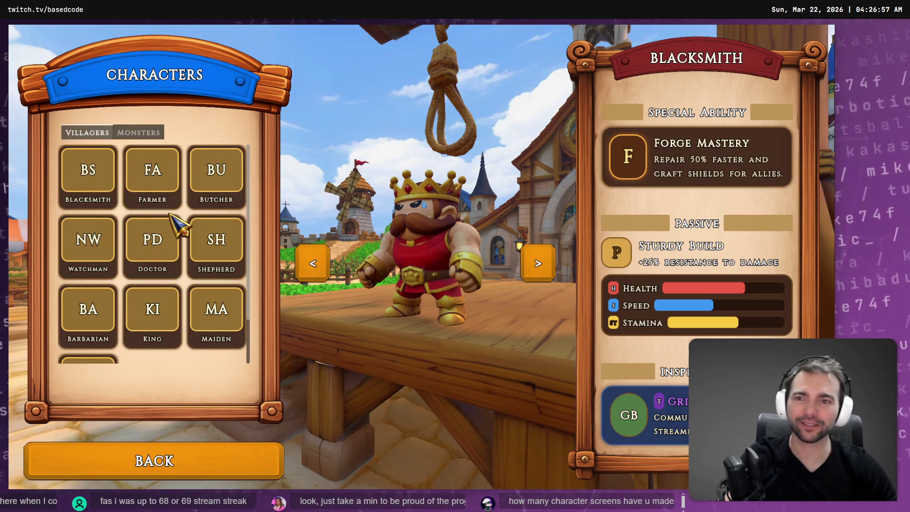
{"action": "key", "text": "F8"}
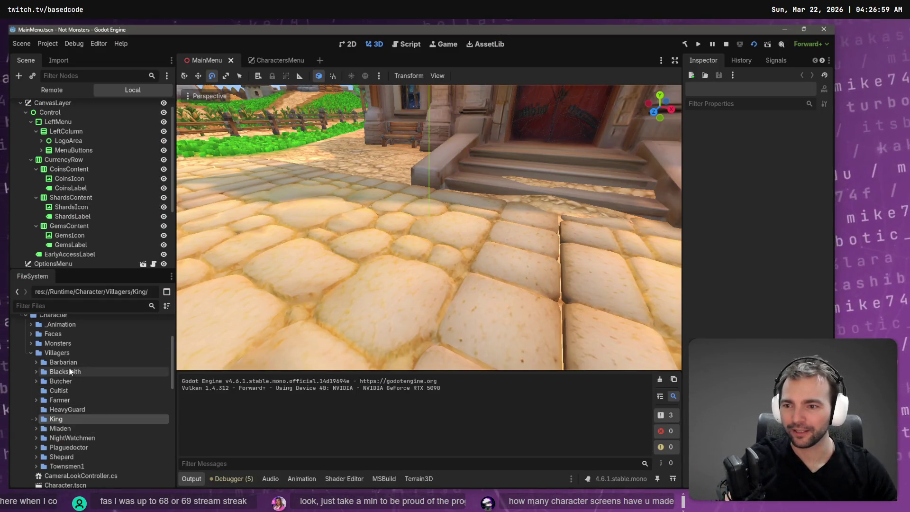
Select the Blacksmith villager folder and compare it with the running game's cards.
{"action": "key", "text": "alt+Tab"}
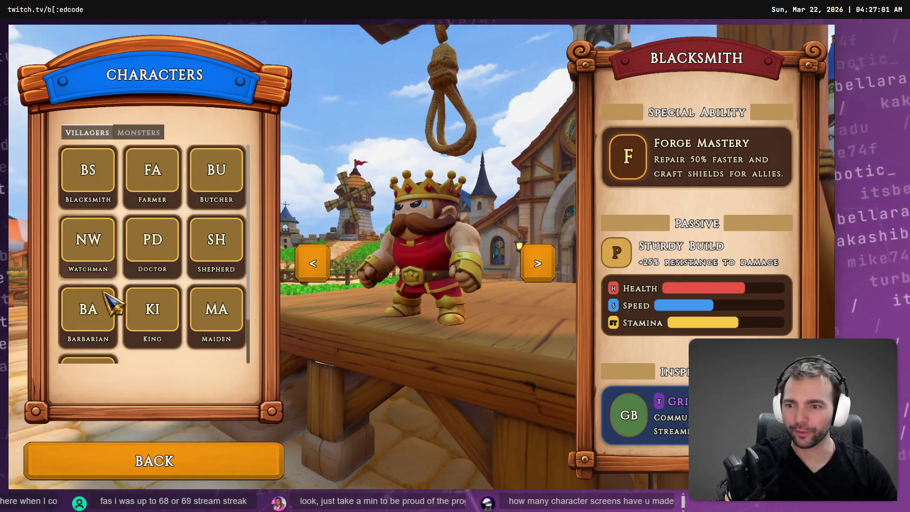
{"action": "key", "text": "alt+Tab"}
{"action": "left_click", "coordinate": [64, 372]}
{"action": "key", "text": "alt+Tab"}
{"action": "key", "text": "alt+Tab"}
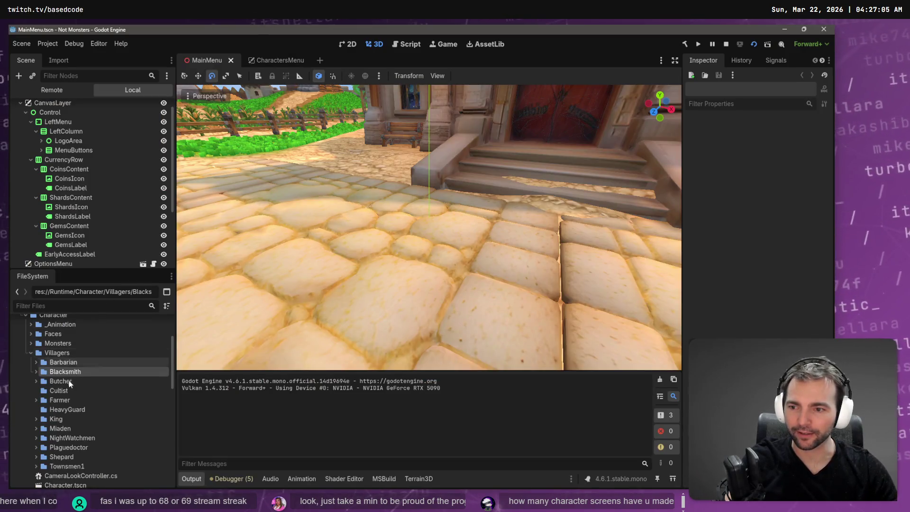
{"action": "key", "text": "alt+Tab"}
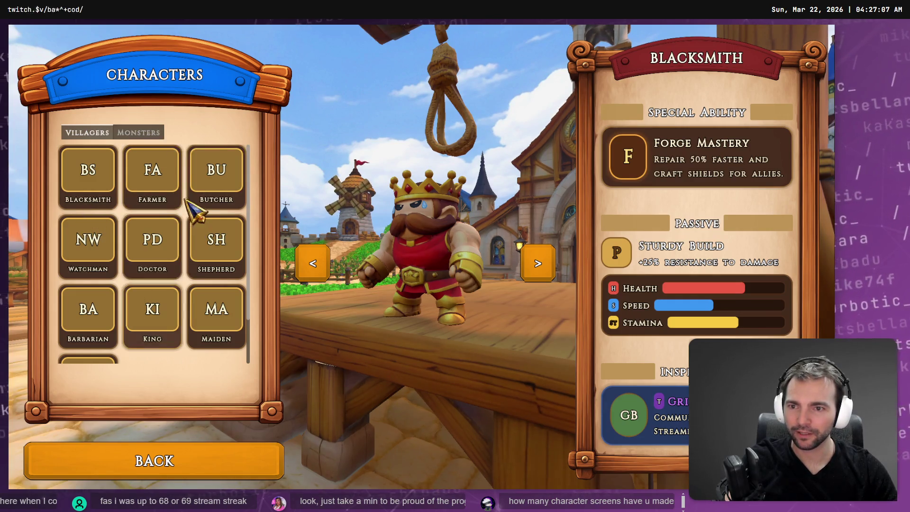
Select the Butcher villager folder and scroll the game's Villagers grid to compare.
{"action": "key", "text": "alt+Tab"}
{"action": "left_click", "coordinate": [60, 381]}
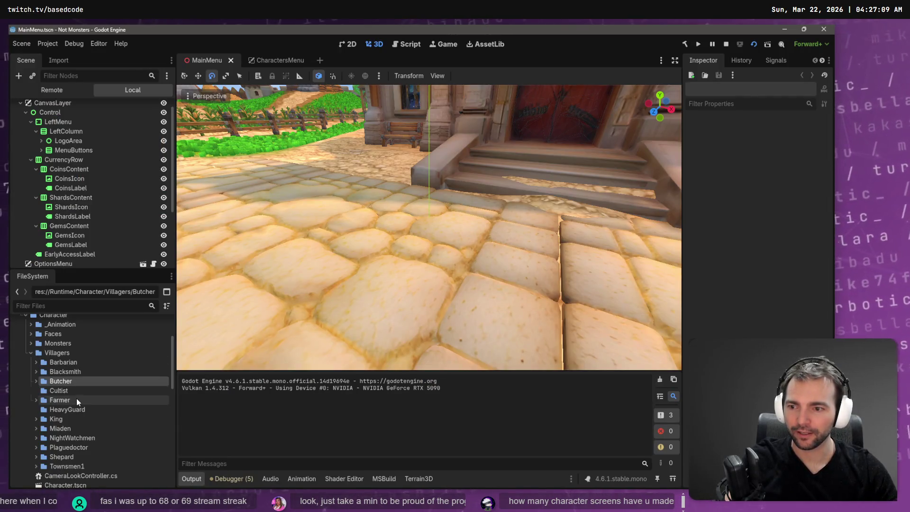
{"action": "key", "text": "alt+Tab"}
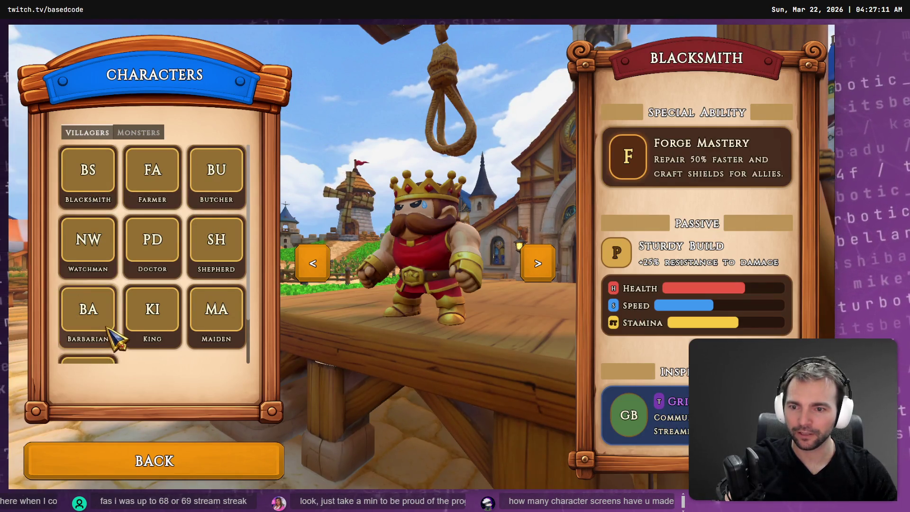
{"action": "scroll", "coordinate": [107, 326], "scroll_direction": "down", "scroll_amount": 2}
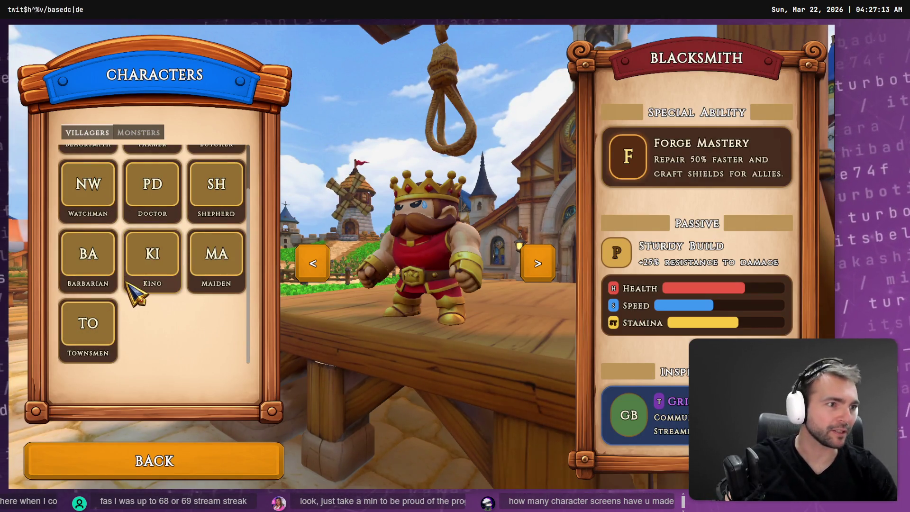
{"action": "key", "text": "alt+Tab"}
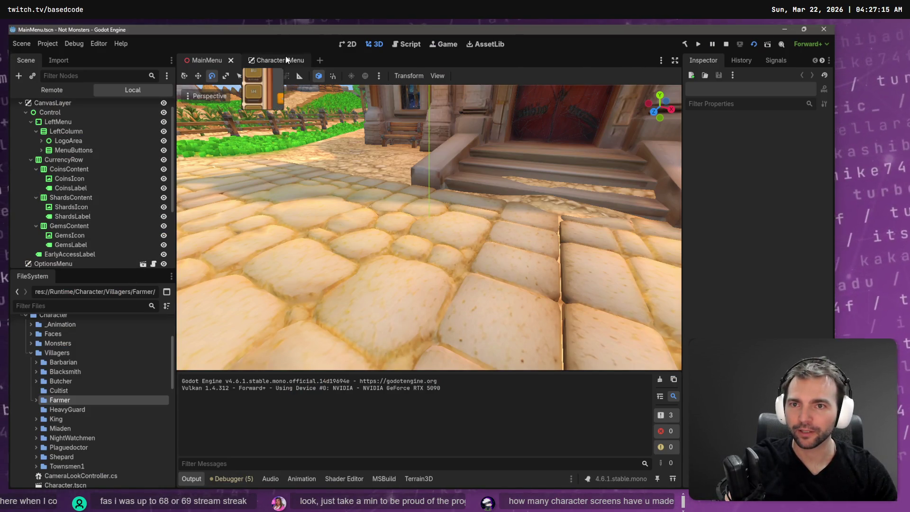
In the CharactersMenu scene, duplicate TownsmenButton, then delete the resulting FarmerButton2 copy.
{"action": "left_click", "coordinate": [285, 60]}
{"action": "left_click", "coordinate": [77, 201]}
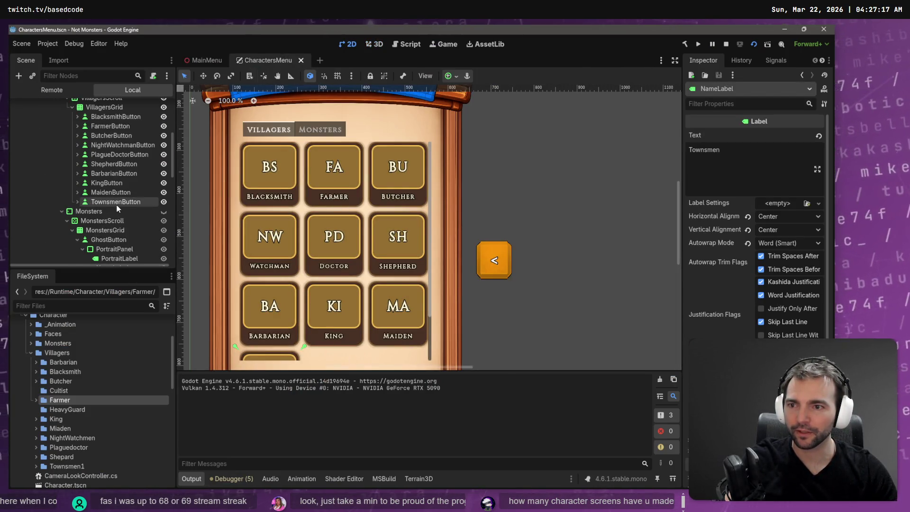
{"action": "left_click", "coordinate": [116, 202]}
{"action": "key", "text": "ctrl+d"}
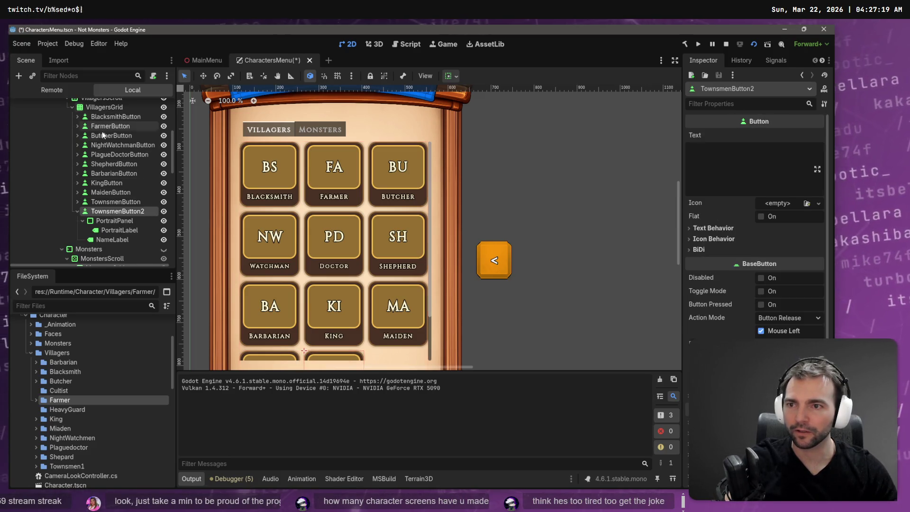
{"action": "double_click", "coordinate": [123, 211]}
{"action": "left_click", "coordinate": [126, 225]}
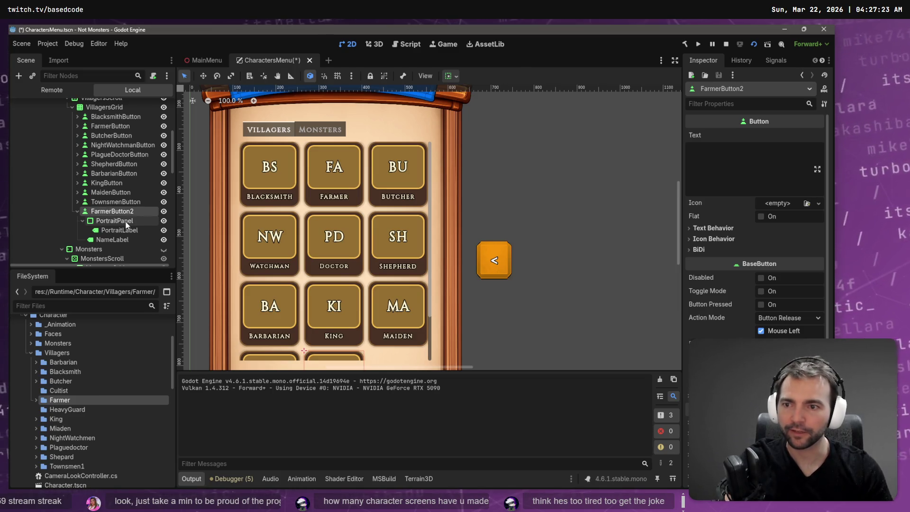
{"action": "key", "text": "Return"}
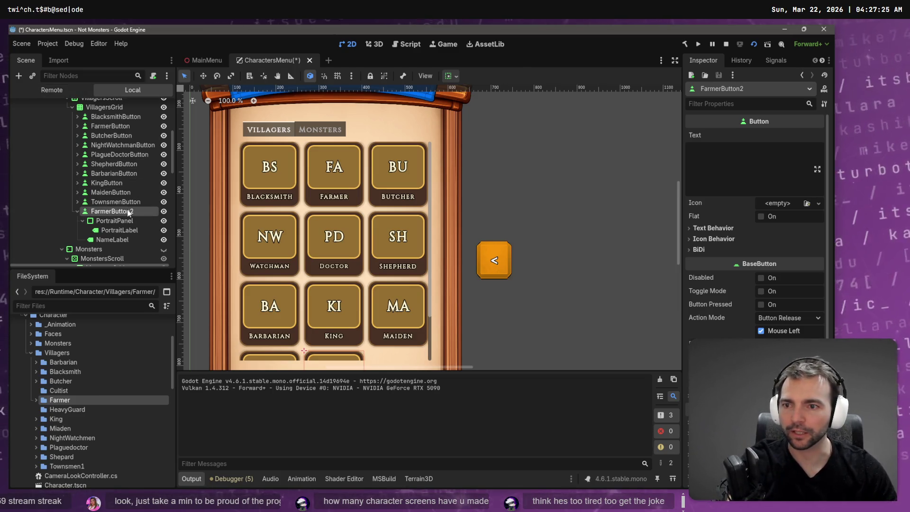
{"action": "key", "text": "Delete"}
{"action": "key", "text": "Return"}
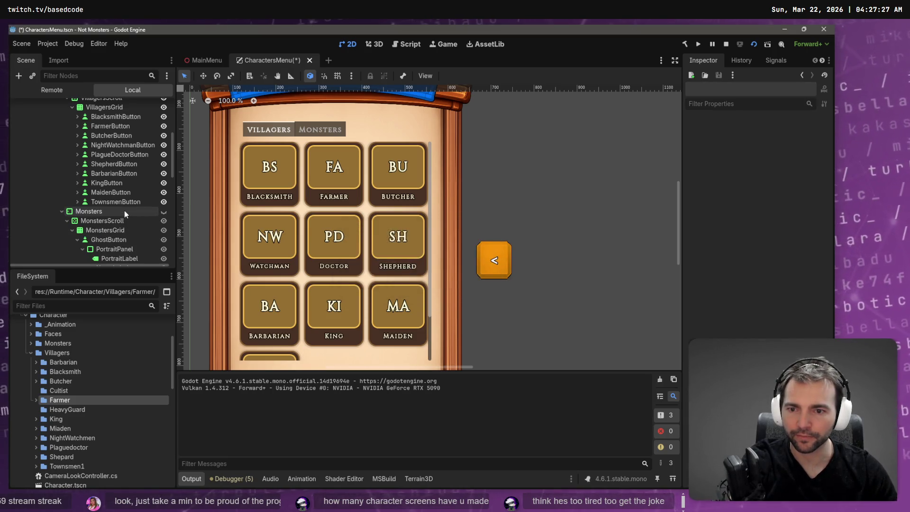
Run the CharactersMenu scene with F6 and scroll through its Villagers grid.
{"action": "key", "text": "F6"}
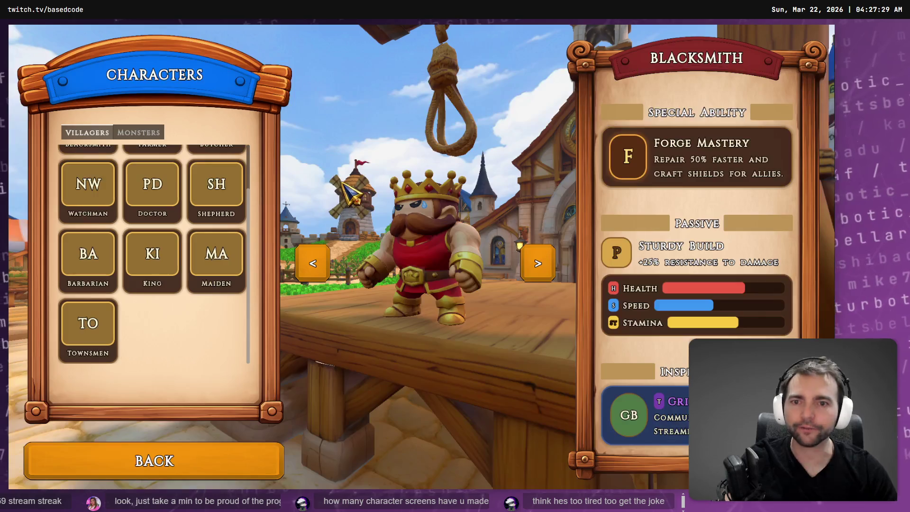
{"action": "scroll", "coordinate": [171, 187], "scroll_direction": "up", "scroll_amount": 2}
{"action": "key", "text": "alt+Tab"}
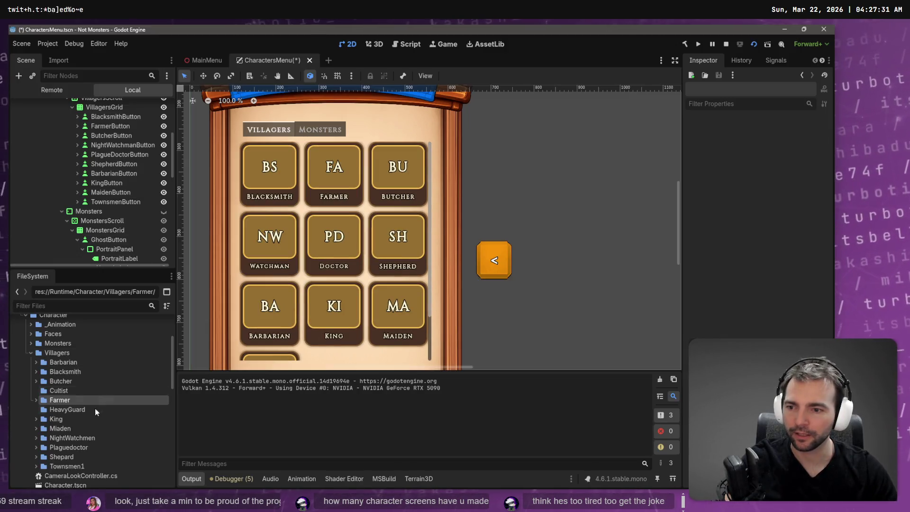
{"action": "key", "text": "alt+Tab"}
{"action": "scroll", "coordinate": [203, 314], "scroll_direction": "down", "scroll_amount": 2}
{"action": "key", "text": "alt+Tab"}
Compare the Maiden and Plaguedoctor villager folders against the running game's cards.
{"action": "left_click", "coordinate": [71, 429]}
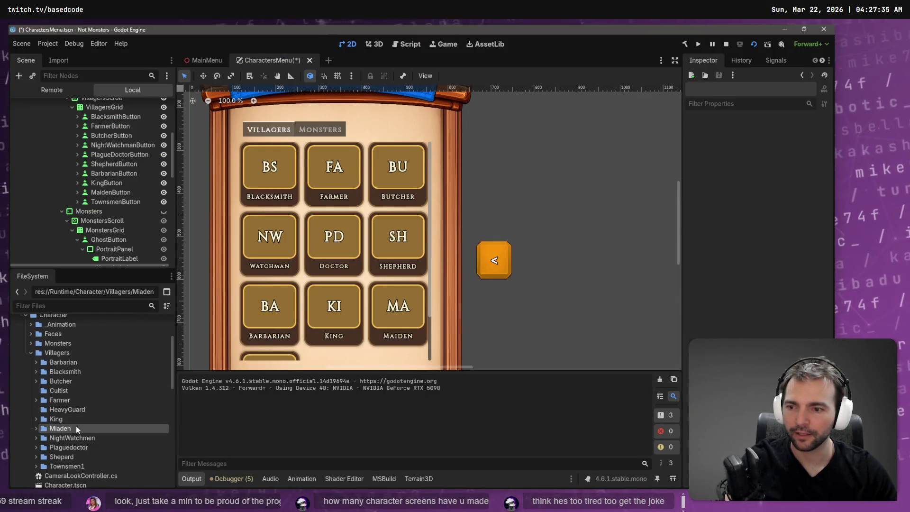
{"action": "key", "text": "alt+Tab"}
{"action": "key", "text": "alt+Tab"}
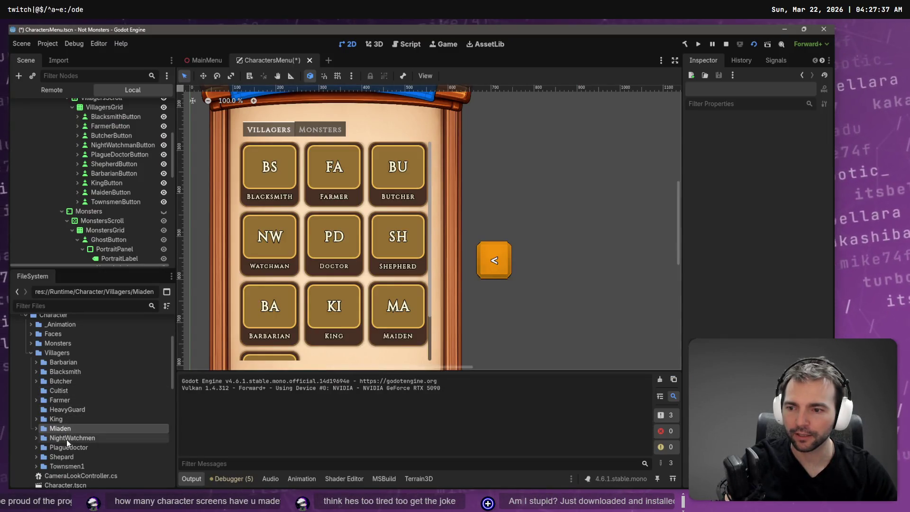
{"action": "key", "text": "alt+Tab"}
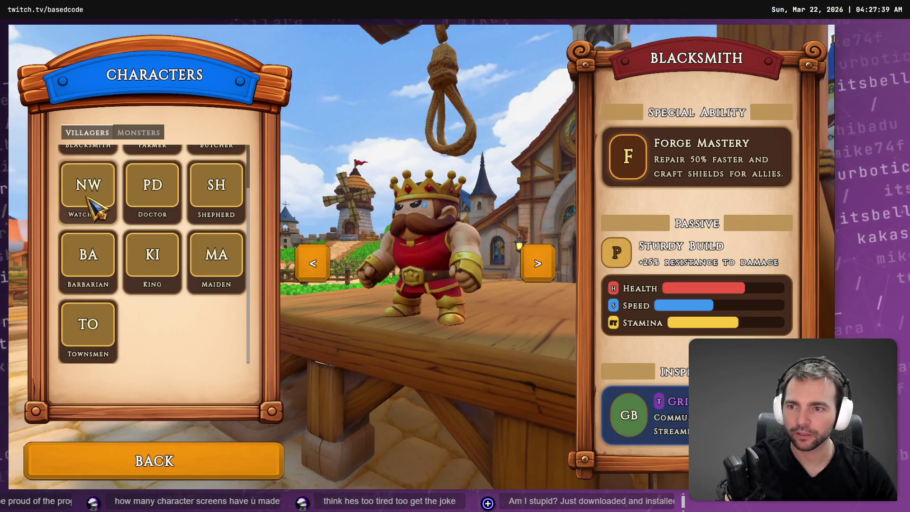
{"action": "key", "text": "alt+Tab"}
{"action": "left_click", "coordinate": [84, 456]}
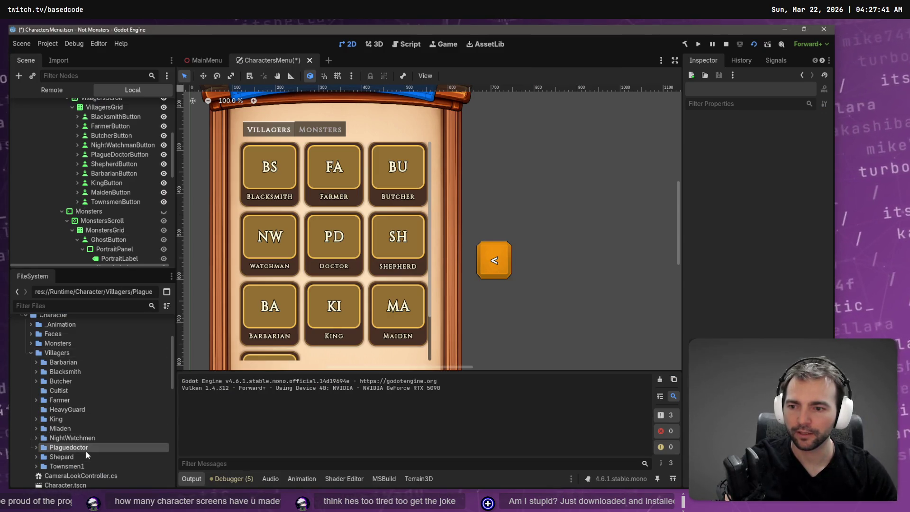
{"action": "key", "text": "alt+Tab"}
{"action": "key", "text": "alt+Tab"}
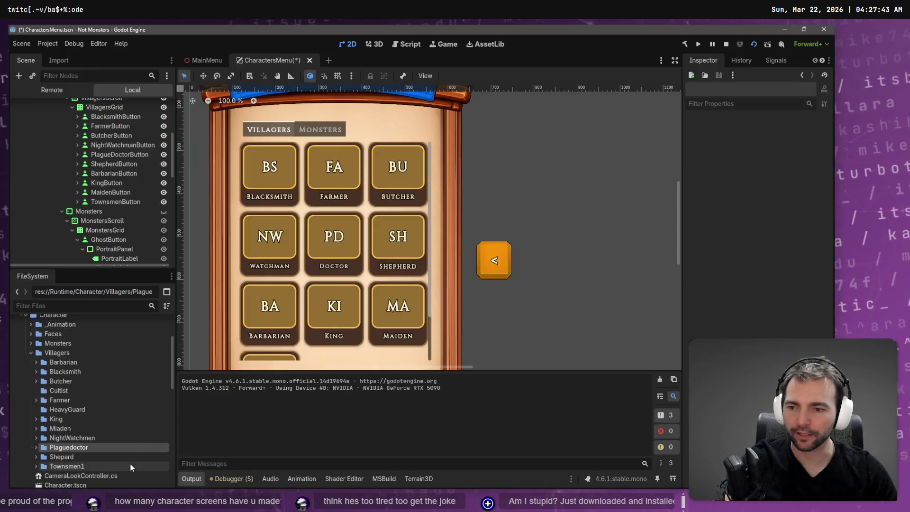
Check the Shepard folder, scroll Villagers, view the Monsters tab, then stop the game with F8.
{"action": "left_click", "coordinate": [87, 457]}
{"action": "key", "text": "alt+Tab"}
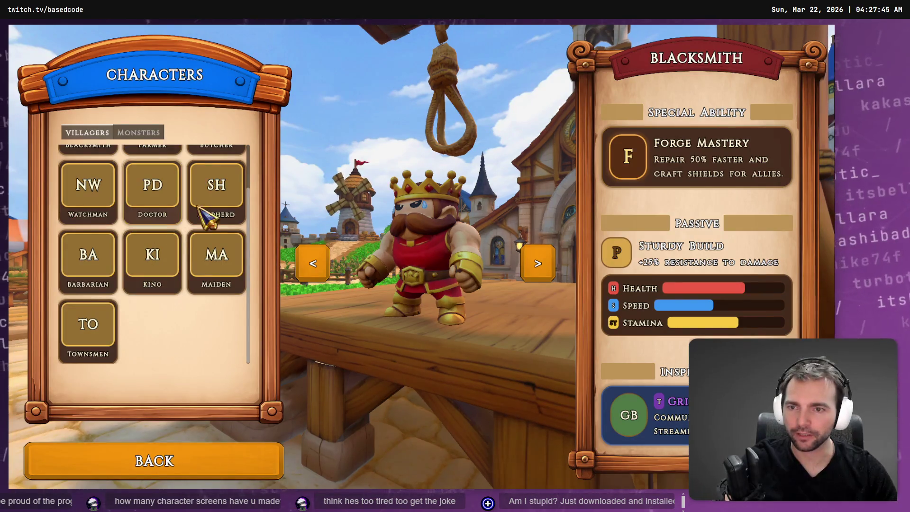
{"action": "key", "text": "alt+Tab"}
{"action": "left_click", "coordinate": [83, 464]}
{"action": "key", "text": "alt+Tab"}
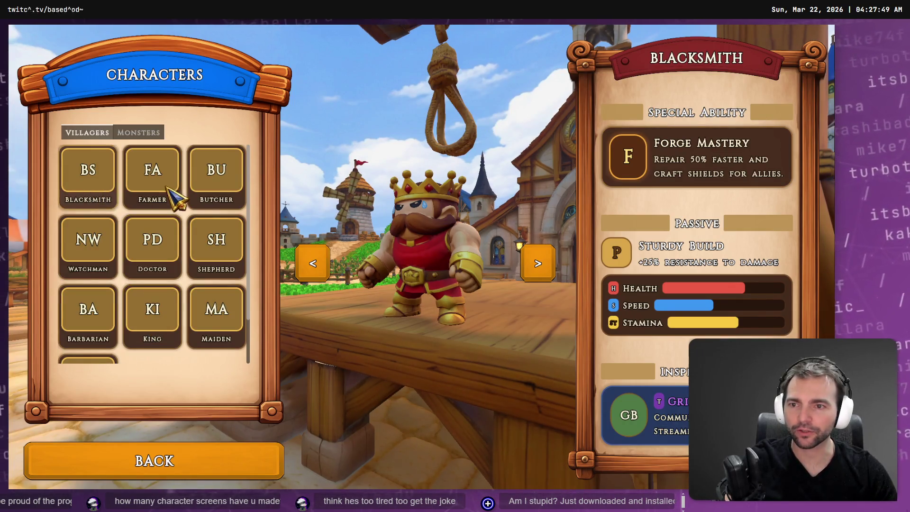
{"action": "scroll", "coordinate": [103, 342], "scroll_direction": "down", "scroll_amount": 1}
{"action": "scroll", "coordinate": [105, 345], "scroll_direction": "down", "scroll_amount": 1}
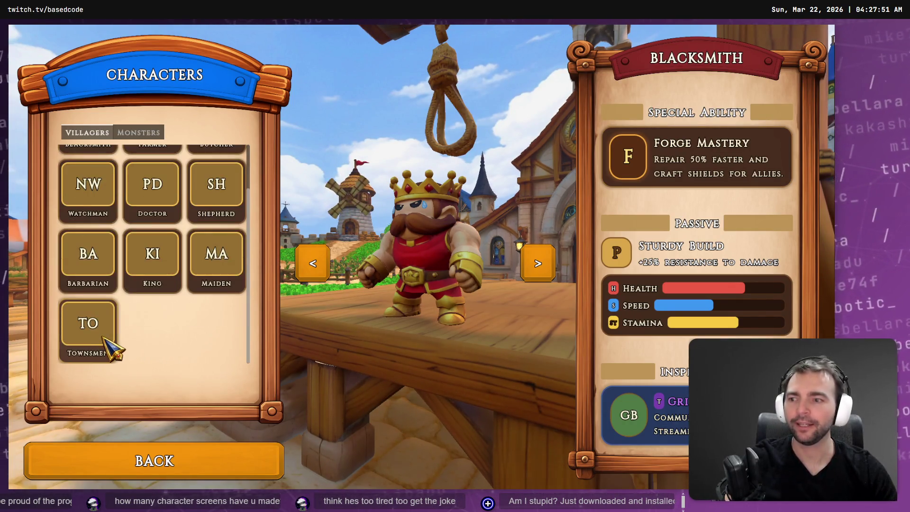
{"action": "left_click", "coordinate": [150, 134]}
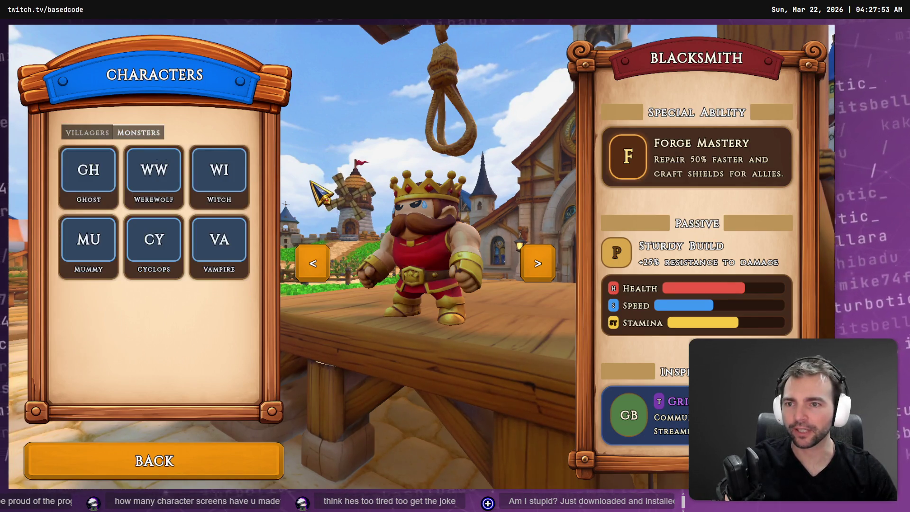
{"action": "key", "text": "F8"}
Collapse Villagers and expand the Monsters folder to list AliceBunny through Yeti.
{"action": "left_click", "coordinate": [35, 351]}
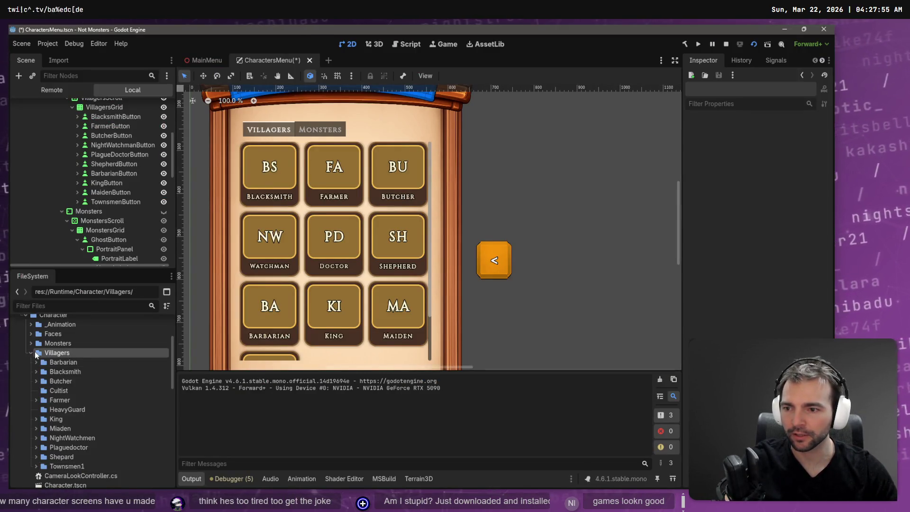
{"action": "left_click", "coordinate": [31, 352]}
{"action": "left_click", "coordinate": [31, 344]}
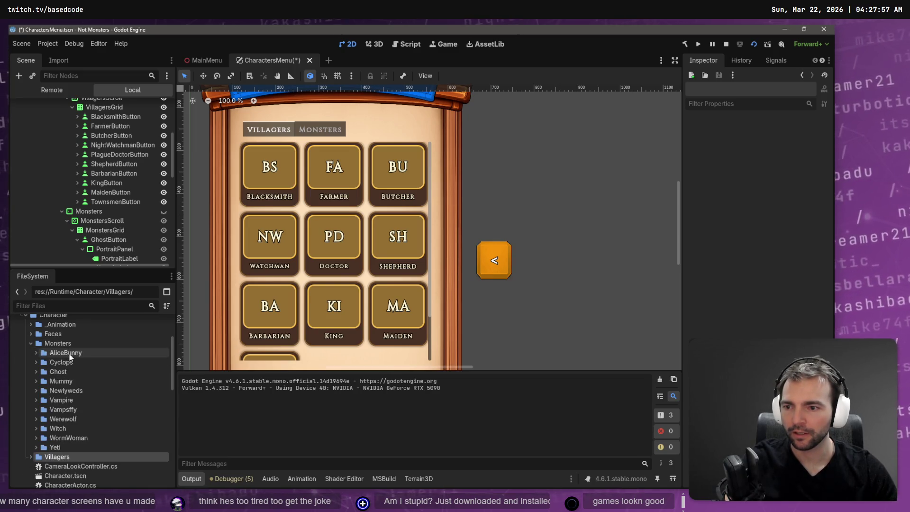
{"action": "key", "text": "alt+Tab"}
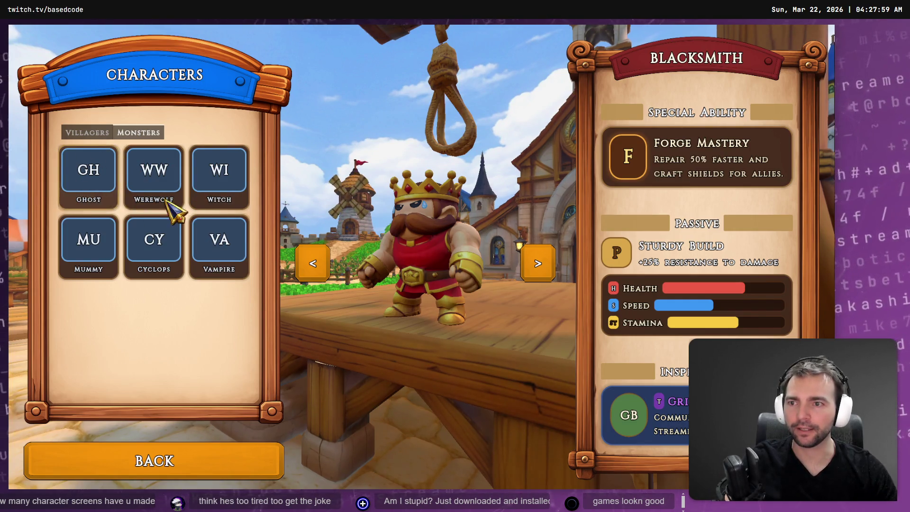
{"action": "key", "text": "alt+Tab"}
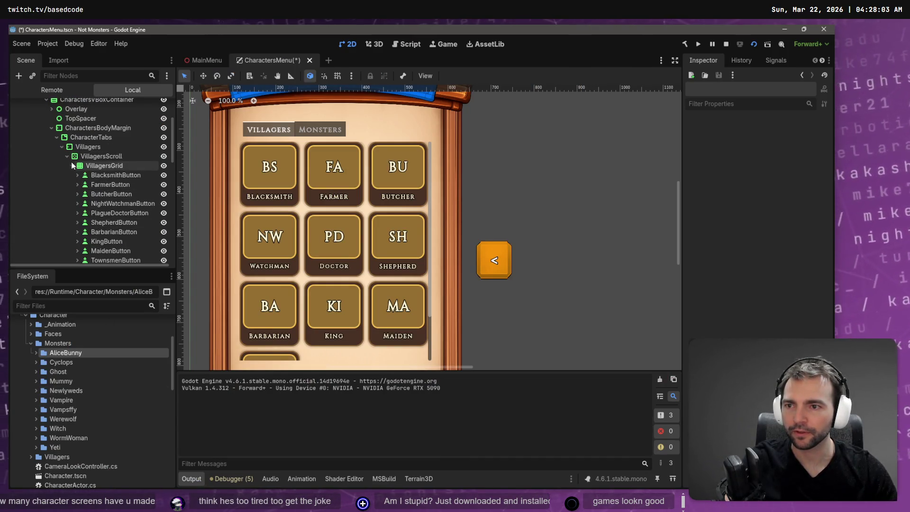
{"action": "left_click", "coordinate": [67, 156]}
Collapse the Ghost, Werewolf, Witch, Mummy and Cyclops buttons, then start renaming GhostButton.
{"action": "left_click", "coordinate": [77, 194]}
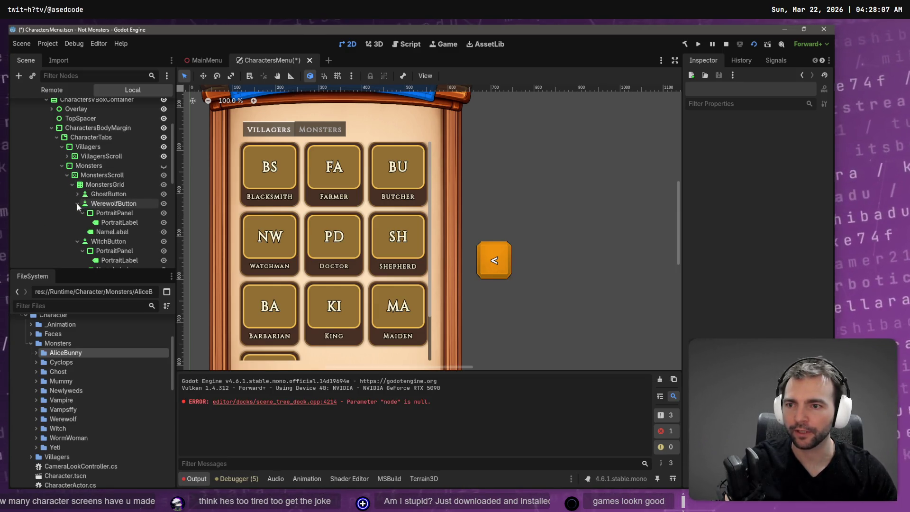
{"action": "left_click", "coordinate": [77, 203]}
{"action": "left_click", "coordinate": [77, 213]}
{"action": "left_click", "coordinate": [77, 222]}
{"action": "left_click", "coordinate": [77, 232]}
{"action": "left_click", "coordinate": [111, 203]}
{"action": "left_click", "coordinate": [103, 195]}
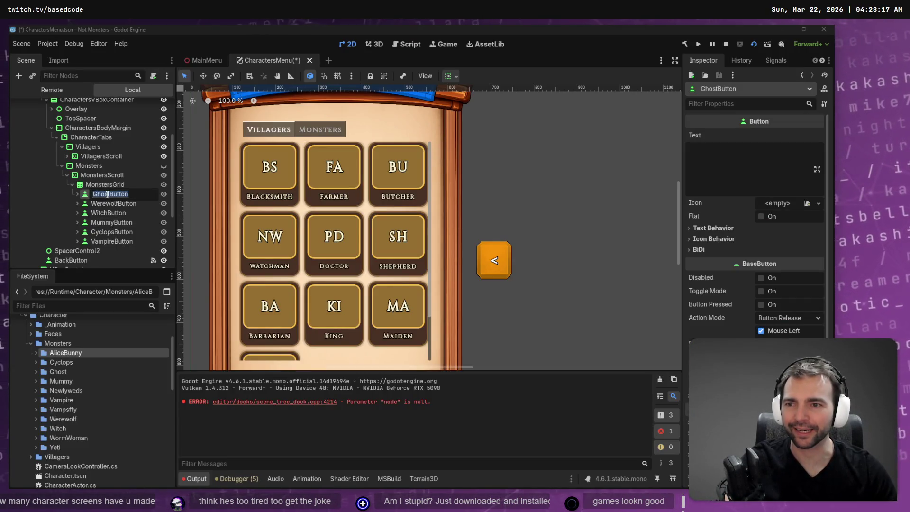
{"action": "left_click", "coordinate": [109, 195]}
{"action": "key", "text": "BackSpace"}
{"action": "key", "text": "BackSpace"}
{"action": "key", "text": "BackSpace"}
Rename GhostButton to AliceButton, move WerewolfButton ahead of it, and expand its children.
{"action": "type", "text": "Al"}
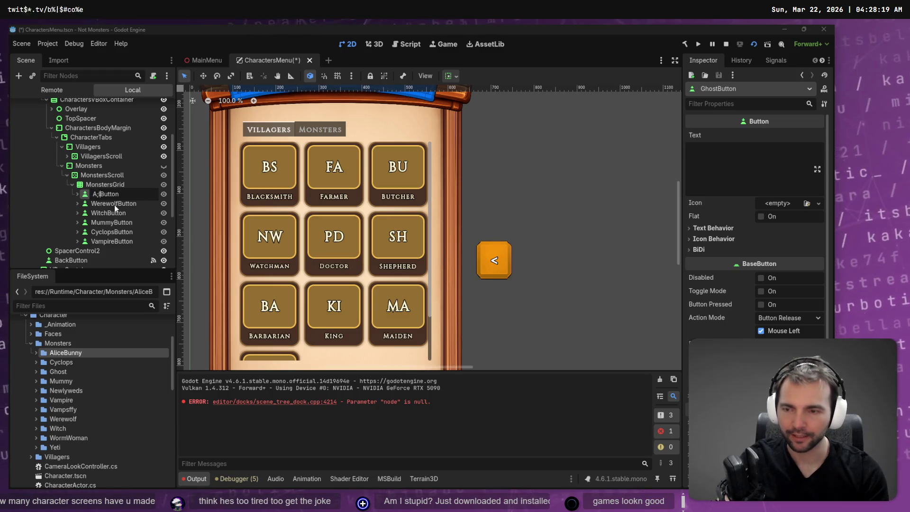
{"action": "type", "text": "ice"}
{"action": "key", "text": "Return"}
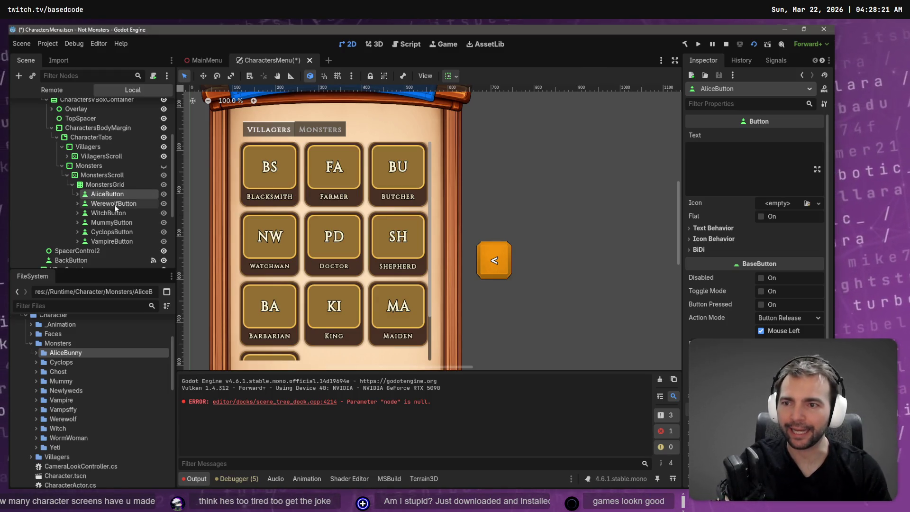
{"action": "left_click_drag", "start_coordinate": [113, 203], "coordinate": [115, 194]}
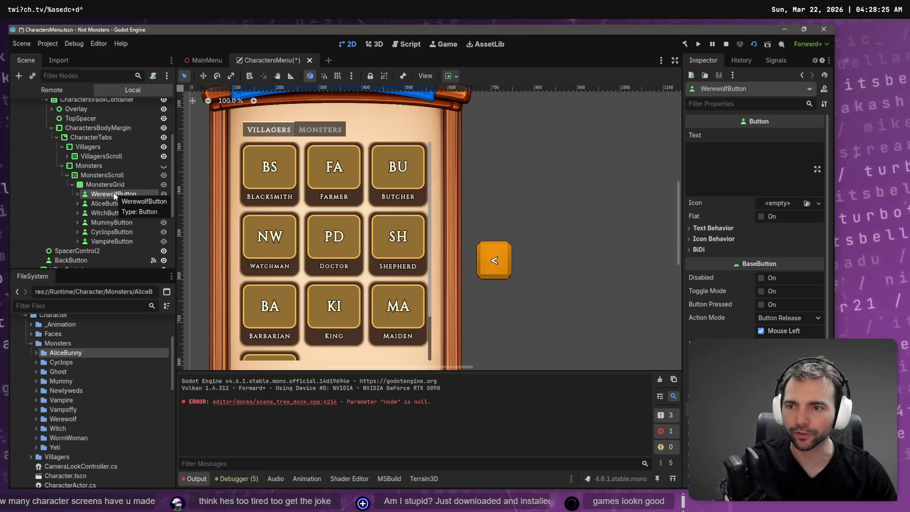
{"action": "left_click", "coordinate": [87, 203]}
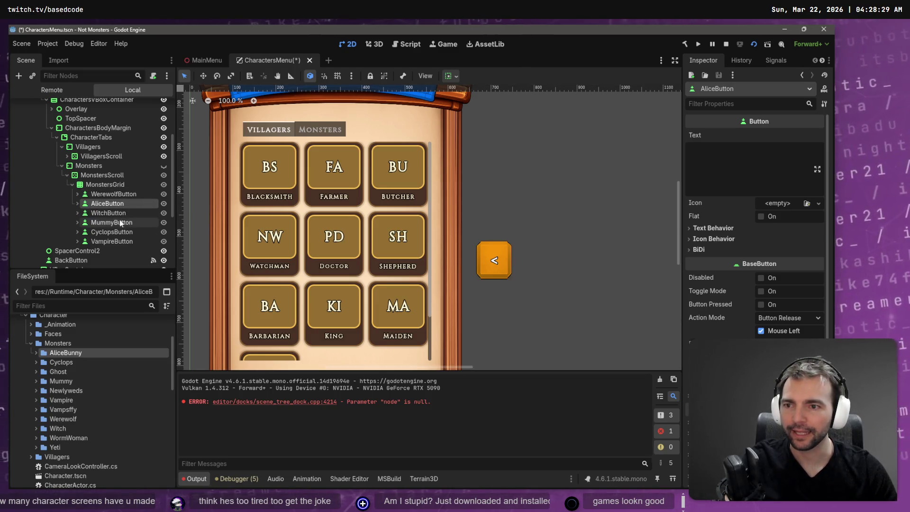
{"action": "left_click", "coordinate": [78, 203]}
{"action": "left_click", "coordinate": [114, 232]}
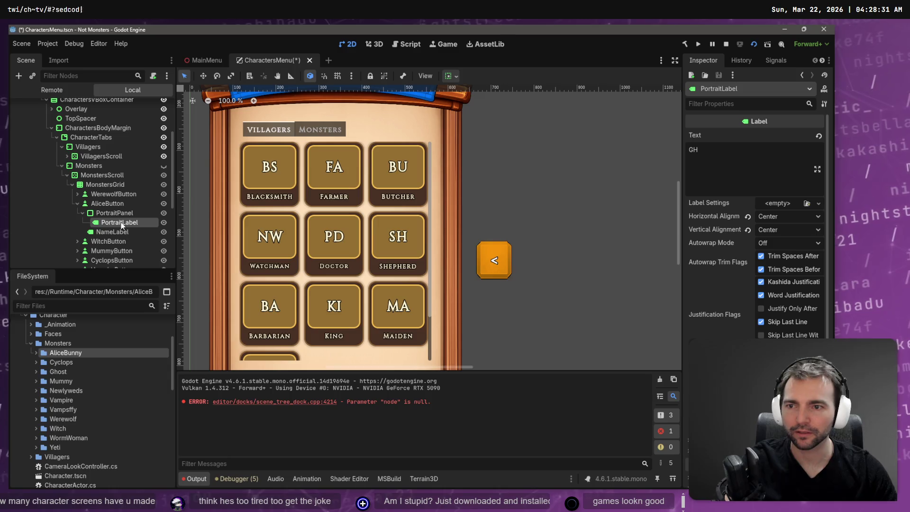
Set AliceButton's PortraitLabel text to AL and reselect the Alice button node.
{"action": "double_click", "coordinate": [759, 156]}
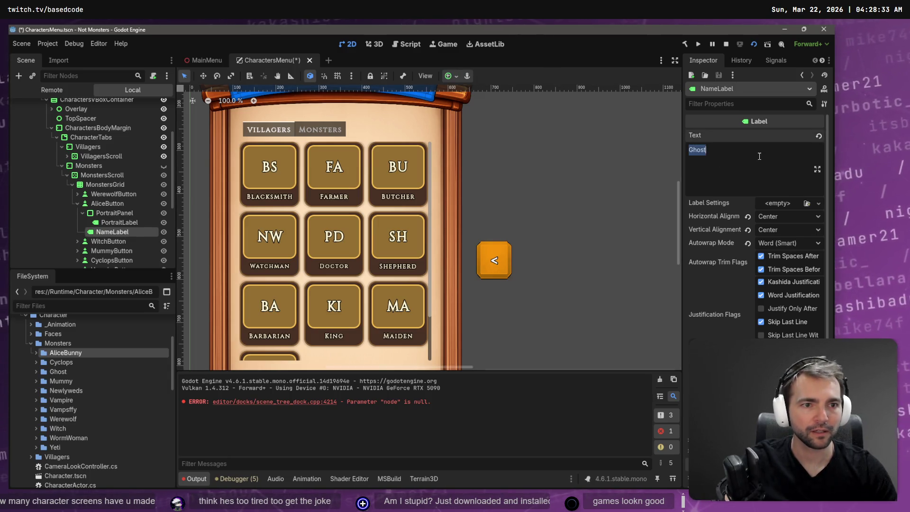
{"action": "left_click", "coordinate": [110, 223]}
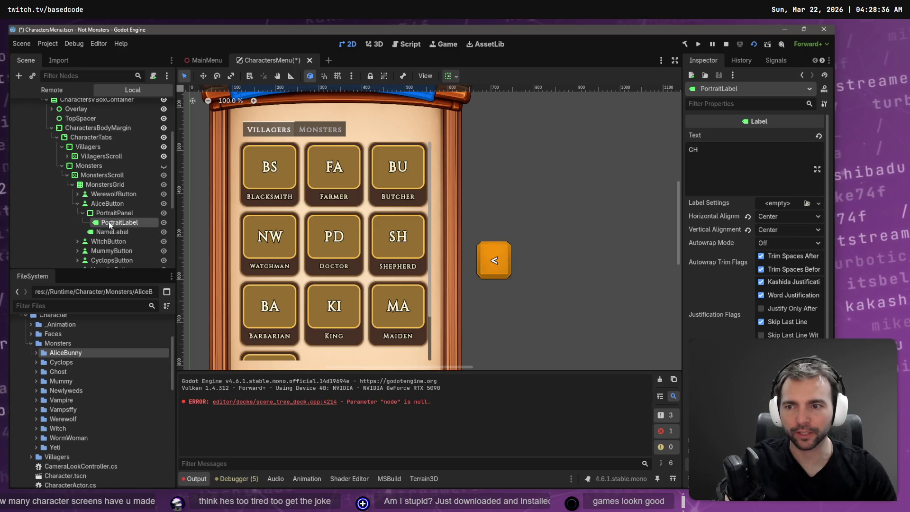
{"action": "left_click", "coordinate": [712, 161]}
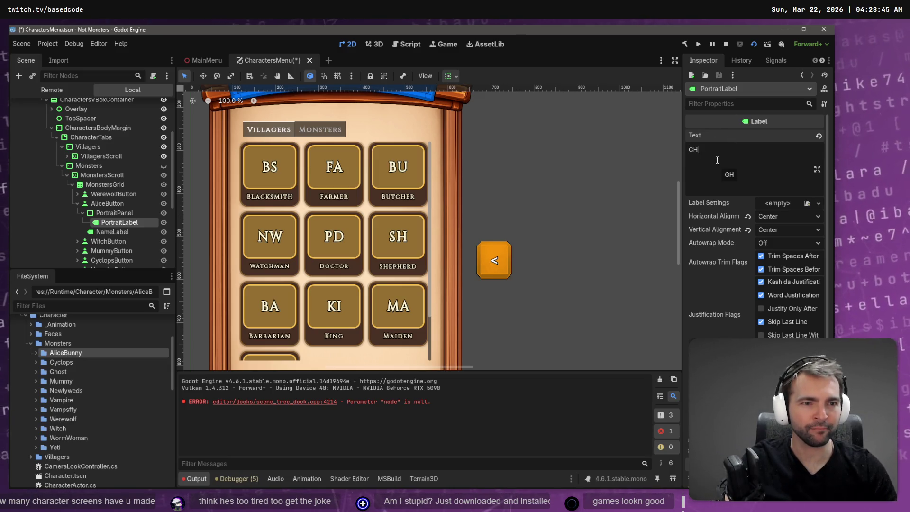
{"action": "key", "text": "BackSpace"}
{"action": "key", "text": "BackSpace"}
{"action": "type", "text": "AL"}
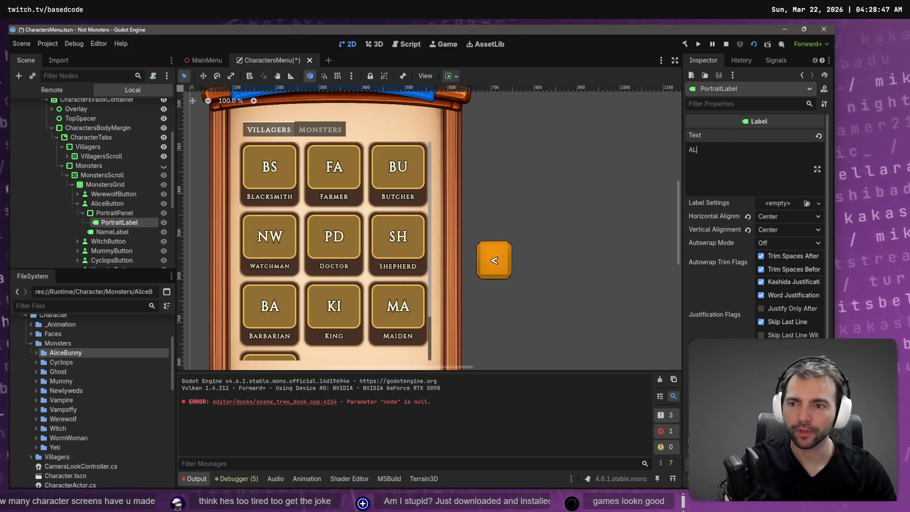
{"action": "left_click", "coordinate": [107, 203]}
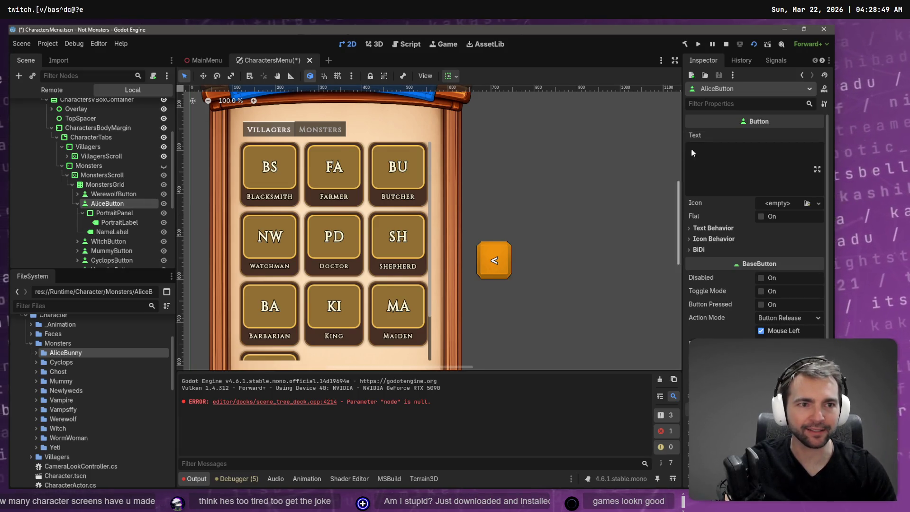
{"action": "left_click", "coordinate": [118, 216]}
{"action": "left_click", "coordinate": [144, 203]}
Rename AliceButton to SlenderButton, then duplicate MummyButton into MummyButton2.
{"action": "key", "text": "F2"}
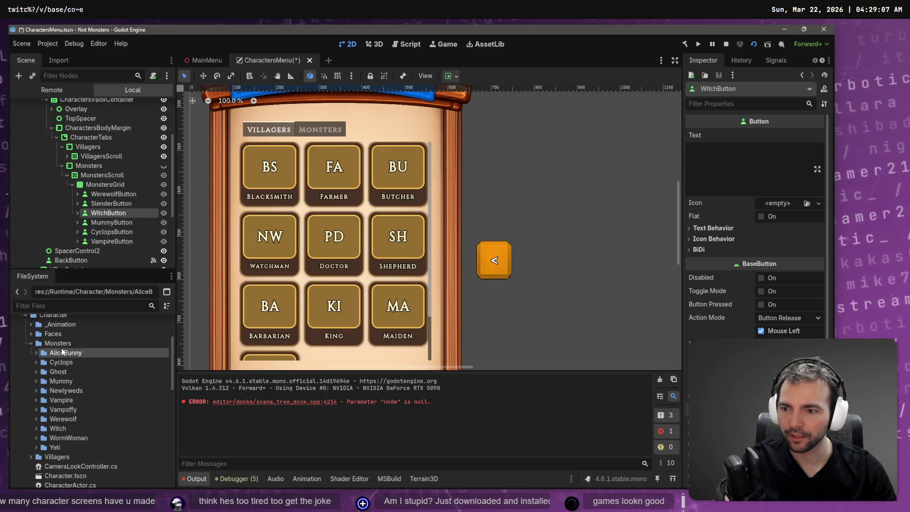
{"action": "left_click", "coordinate": [121, 234]}
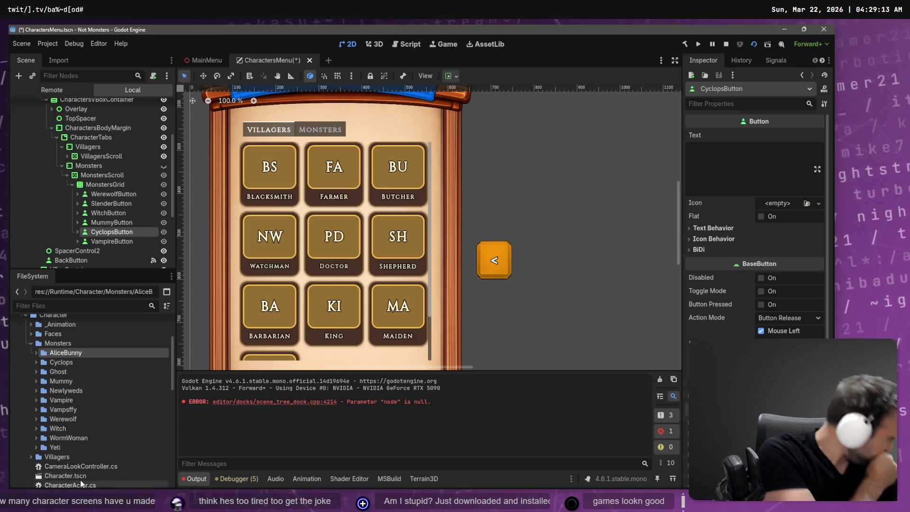
{"action": "left_click", "coordinate": [103, 222]}
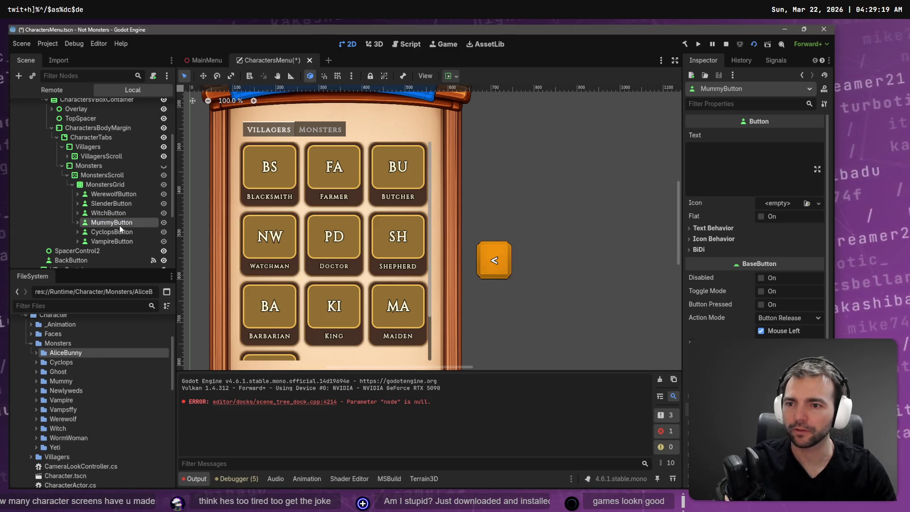
{"action": "key", "text": "ctrl+d"}
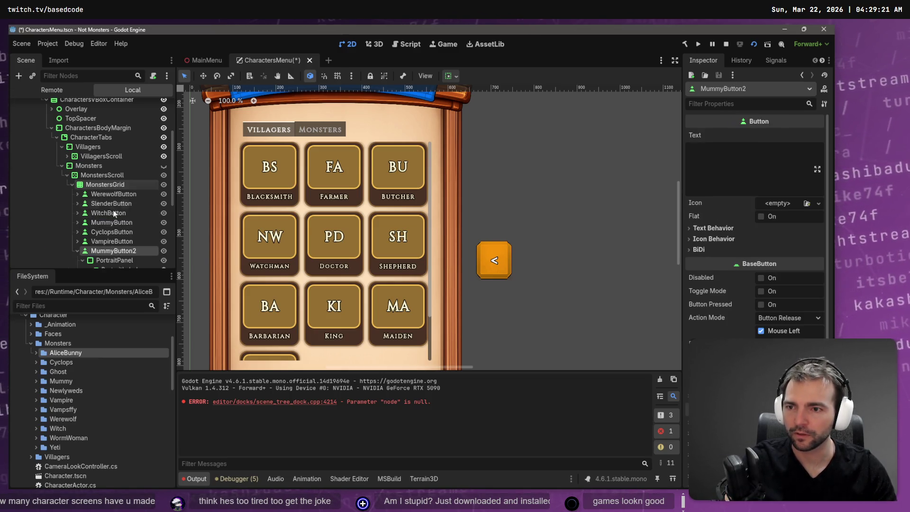
Rename the MummyButton2 copy to NewlywedsButton, removing a stray character.
{"action": "double_click", "coordinate": [120, 252]}
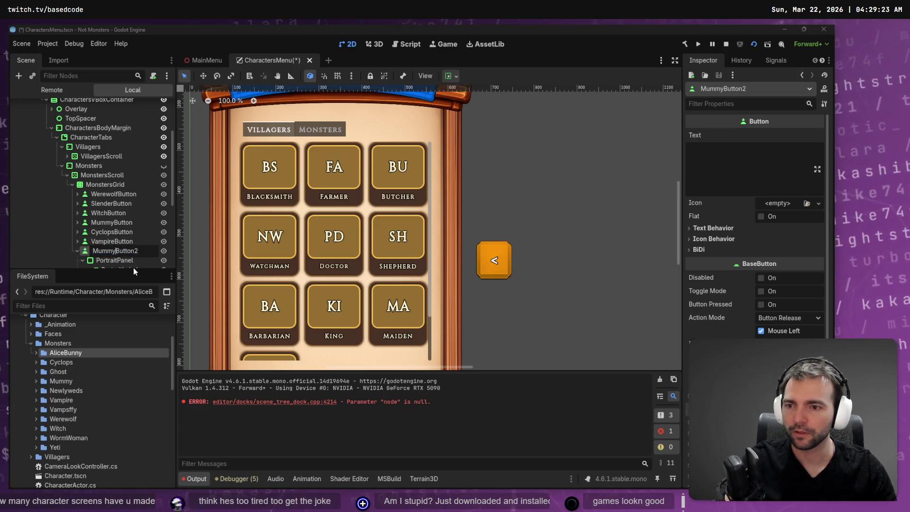
{"action": "key", "text": "BackSpace"}
{"action": "key", "text": "BackSpace"}
{"action": "key", "text": "BackSpace"}
{"action": "type", "text": "Newlyweds"}
{"action": "key", "text": "End"}
{"action": "key", "text": "BackSpace"}
{"action": "type", "text": "\\"}
{"action": "key", "text": "Return"}
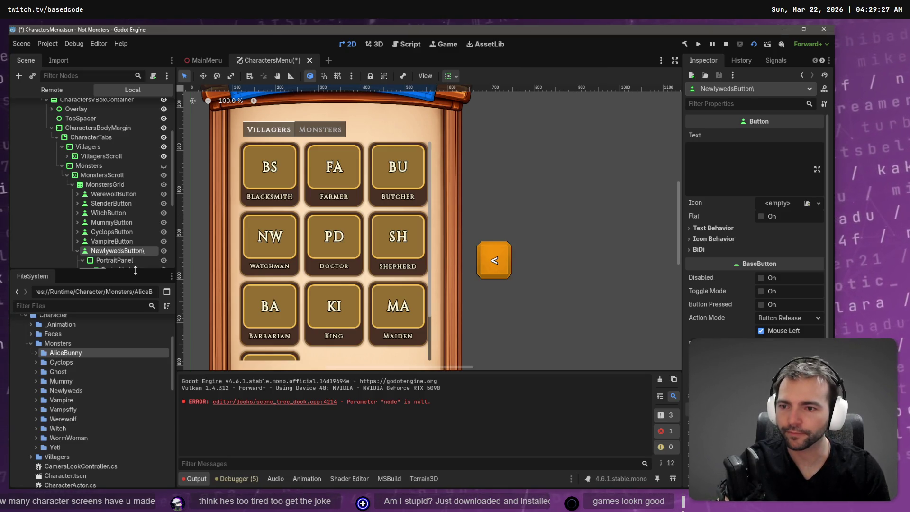
Edit NewlywedsButton's portrait initials and NameLabel text in the Inspector.
{"action": "key", "text": "Down"}
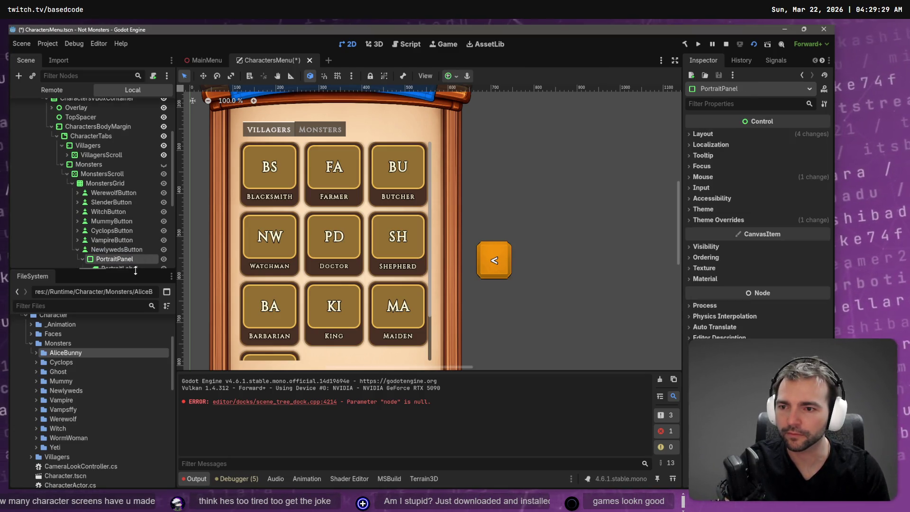
{"action": "key", "text": "Down"}
{"action": "left_click", "coordinate": [743, 178]}
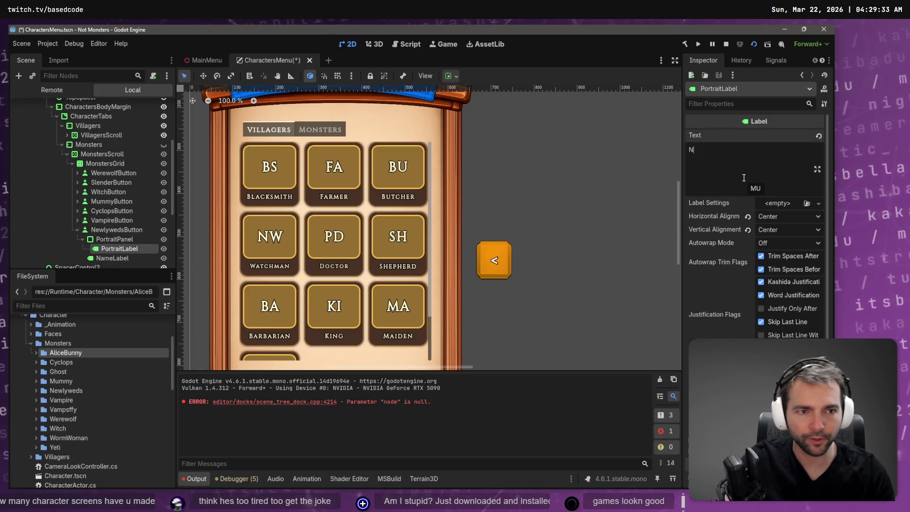
{"action": "left_click", "coordinate": [112, 258]}
{"action": "double_click", "coordinate": [748, 176]}
{"action": "type", "text": "NE"}
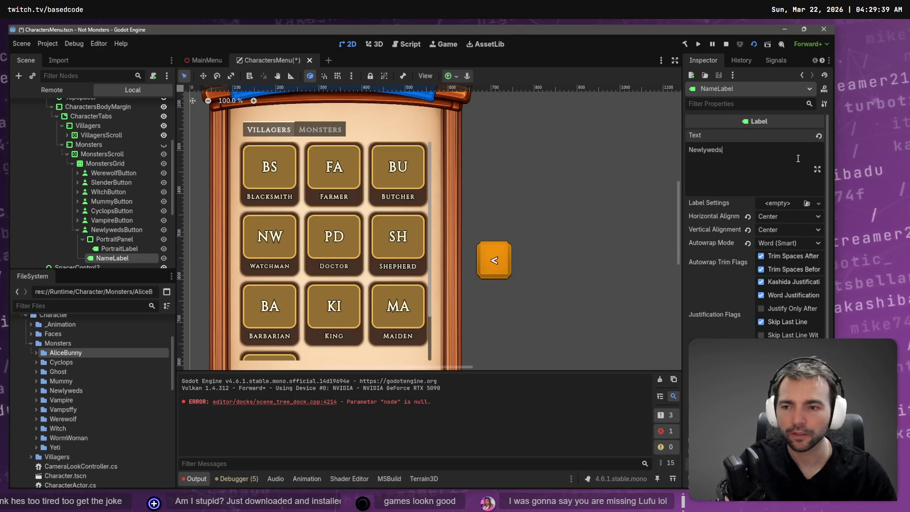
Collapse NewlywedsButton, look inside the Werewolf and Witch folders, and select the MonstersGrid container.
{"action": "left_click", "coordinate": [78, 229]}
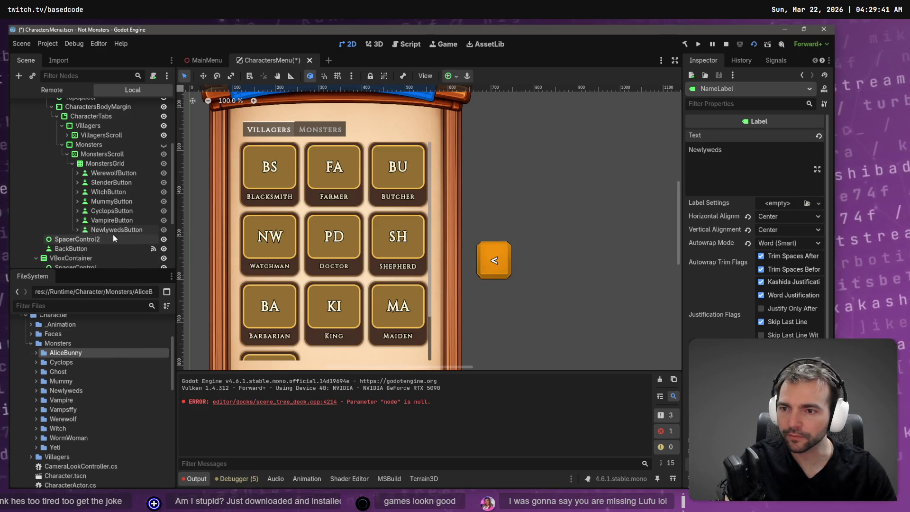
{"action": "left_click", "coordinate": [113, 235]}
{"action": "left_click", "coordinate": [116, 230]}
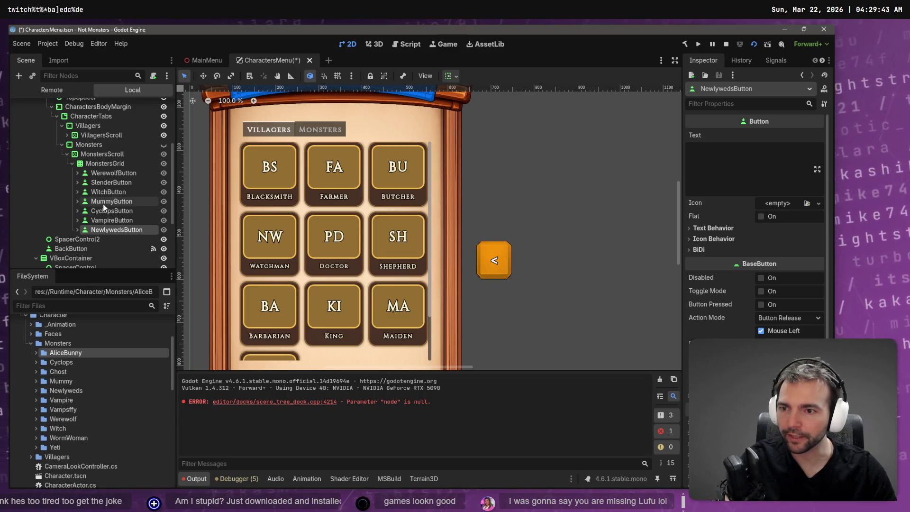
{"action": "left_click", "coordinate": [112, 220]}
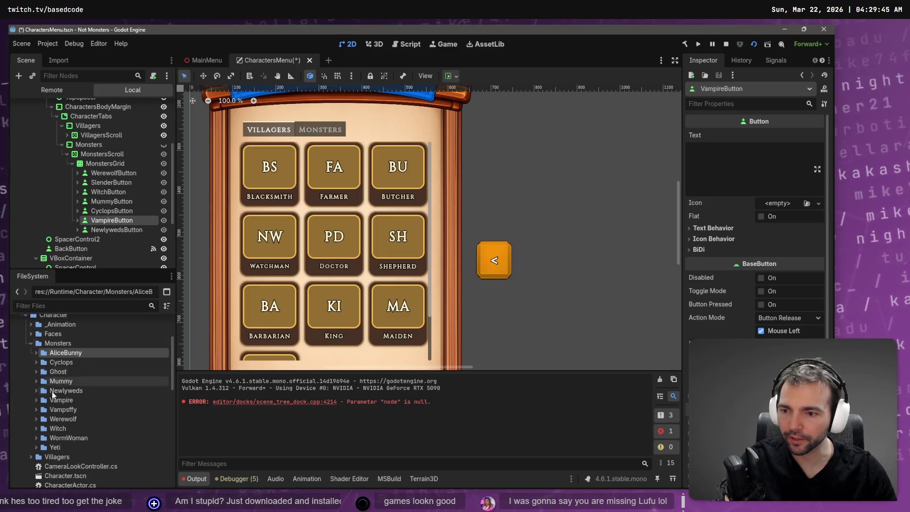
{"action": "left_click", "coordinate": [66, 419]}
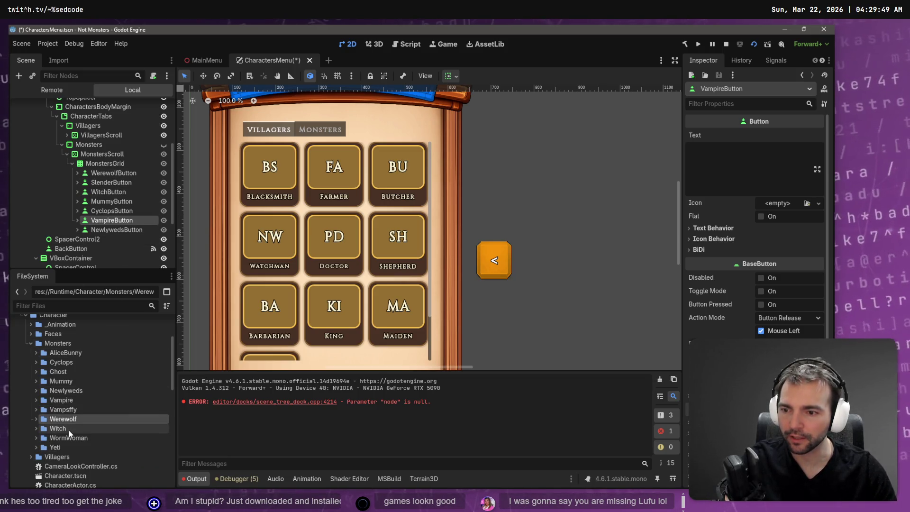
{"action": "left_click", "coordinate": [69, 429]}
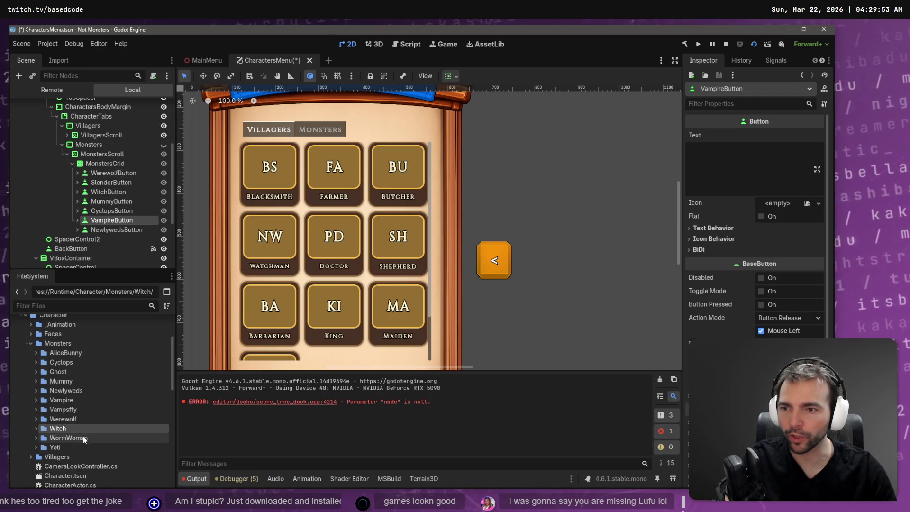
{"action": "left_click", "coordinate": [119, 230]}
{"action": "left_click", "coordinate": [107, 163]}
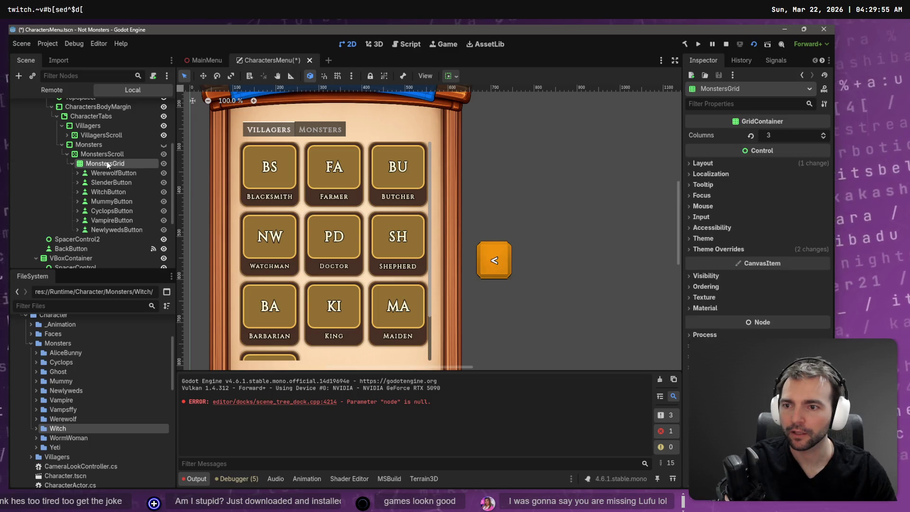
Duplicate NewlywedsButton as WormButton and edit its portrait initials and Worm name label.
{"action": "left_click", "coordinate": [110, 229]}
{"action": "key", "text": "ctrl+d"}
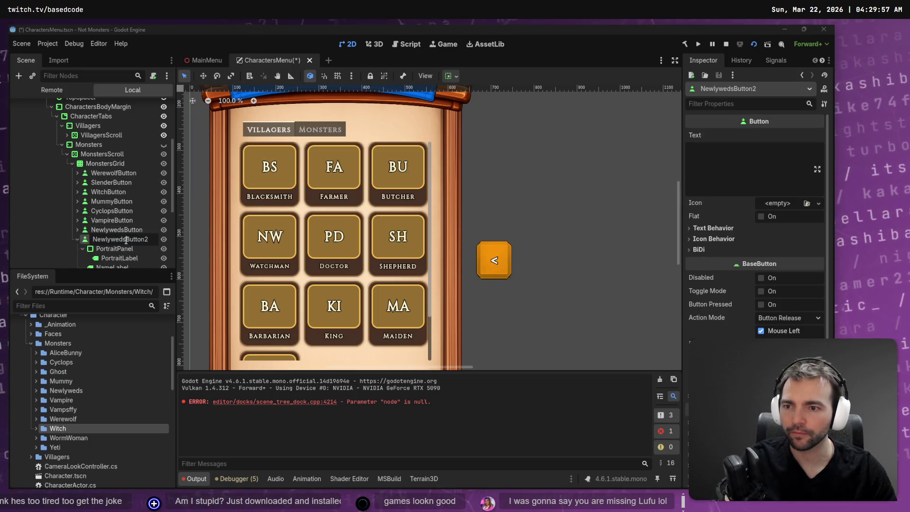
{"action": "type", "text": "WormButton2"}
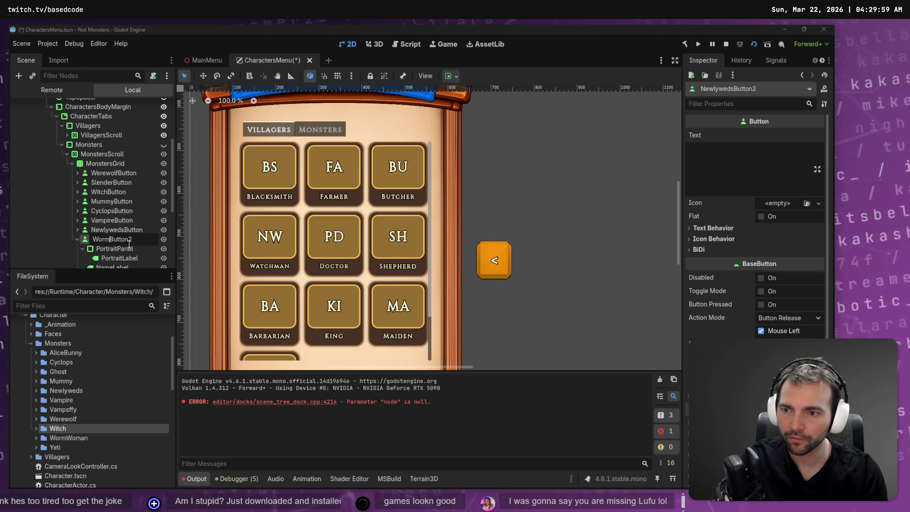
{"action": "key", "text": "Return"}
{"action": "key", "text": "End"}
{"action": "key", "text": "BackSpace"}
{"action": "key", "text": "Return"}
{"action": "scroll", "coordinate": [126, 214], "scroll_direction": "down", "scroll_amount": 2}
{"action": "left_click", "coordinate": [126, 216]}
{"action": "double_click", "coordinate": [705, 160]}
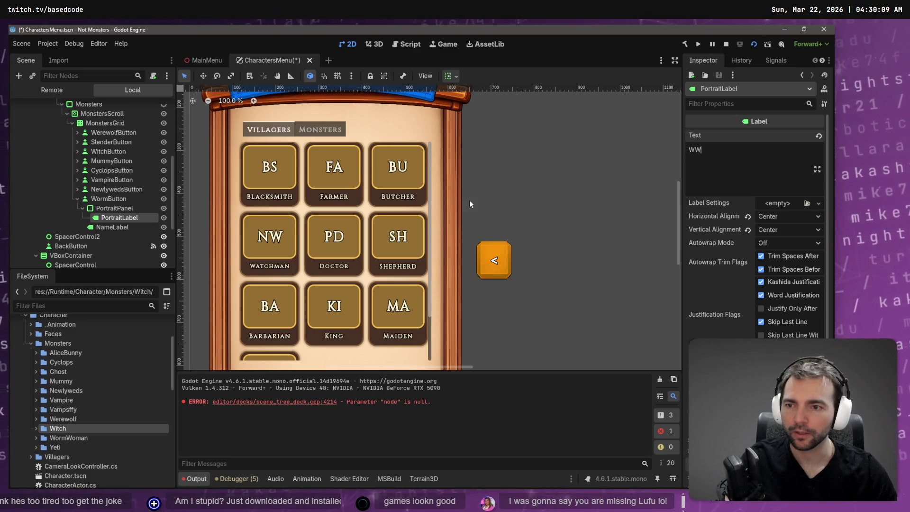
{"action": "left_click", "coordinate": [123, 226]}
{"action": "left_click", "coordinate": [764, 163]}
{"action": "type", "text": "orm"}
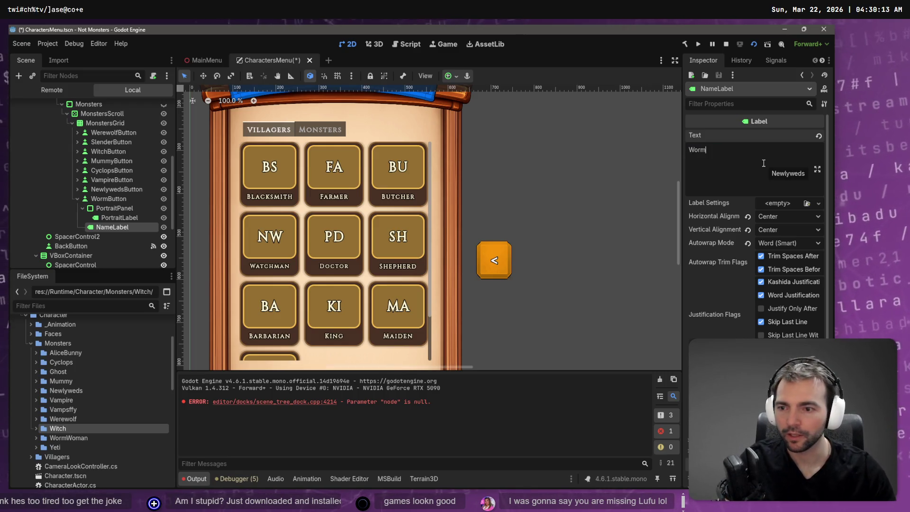
{"action": "left_click", "coordinate": [78, 199]}
Duplicate WormButton as YetiButton, set its labels to Yeti, and save the scene.
{"action": "left_click", "coordinate": [90, 198]}
{"action": "key", "text": "ctrl+d"}
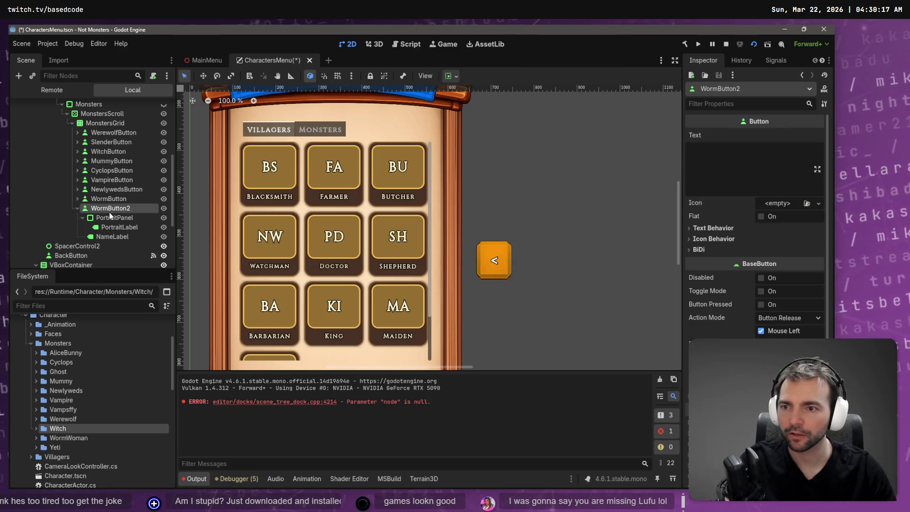
{"action": "double_click", "coordinate": [109, 209]}
{"action": "type", "text": "Yeti"}
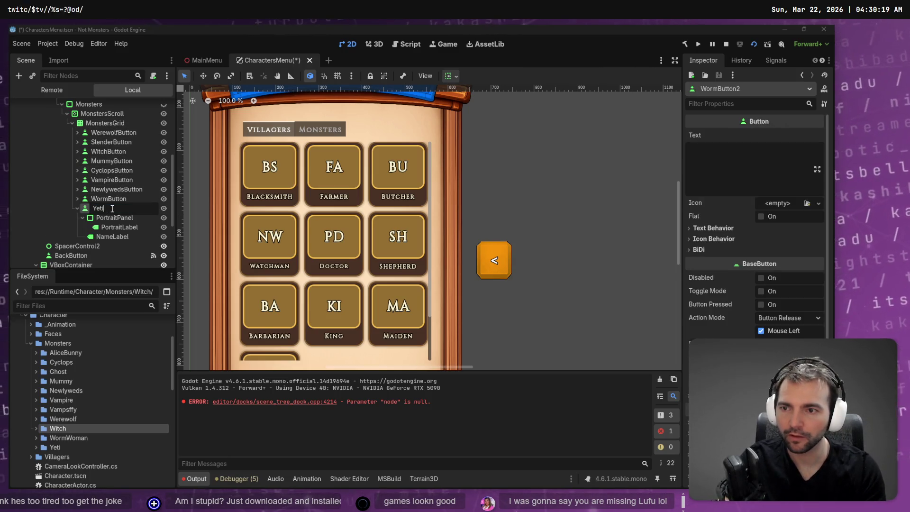
{"action": "key", "text": "Return"}
{"action": "left_click", "coordinate": [119, 227]}
{"action": "left_click", "coordinate": [712, 157]}
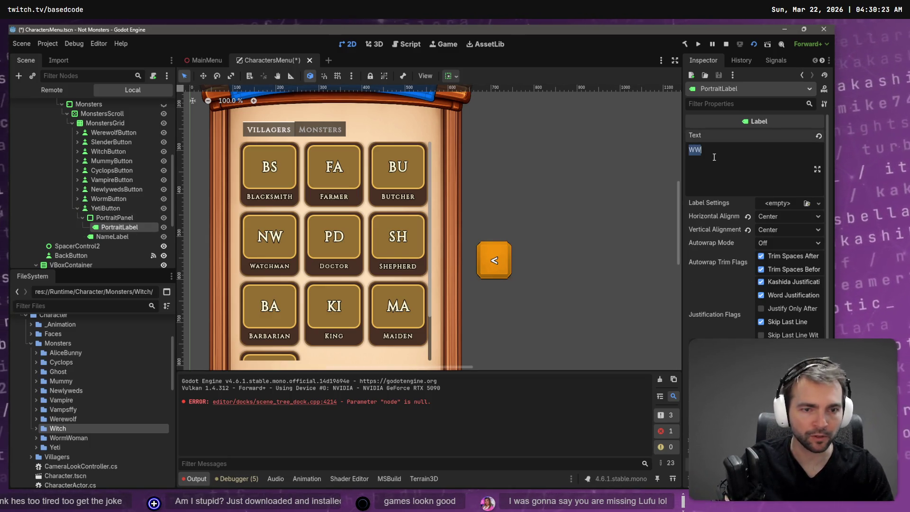
{"action": "left_click", "coordinate": [112, 237]}
{"action": "left_click", "coordinate": [780, 162]}
{"action": "type", "text": "Yeti"}
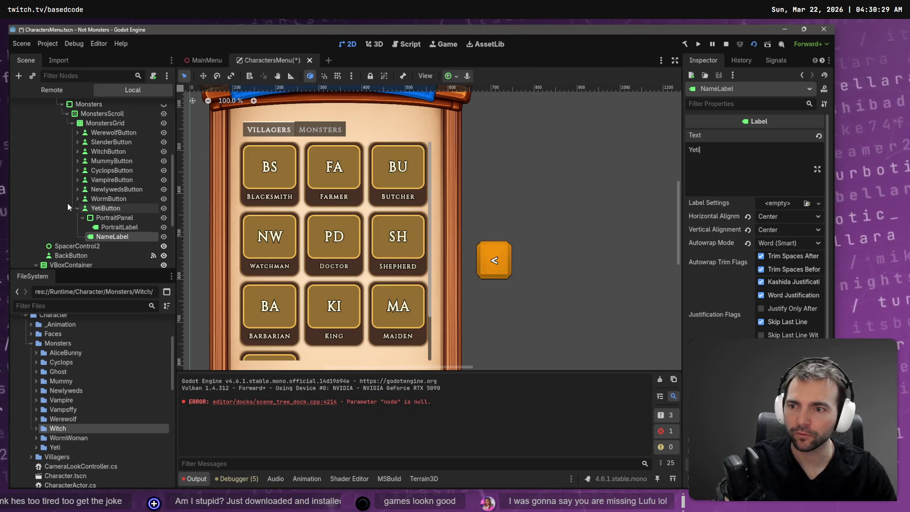
{"action": "left_click", "coordinate": [77, 208]}
{"action": "key", "text": "ctrl+s"}
{"action": "left_click", "coordinate": [118, 121]}
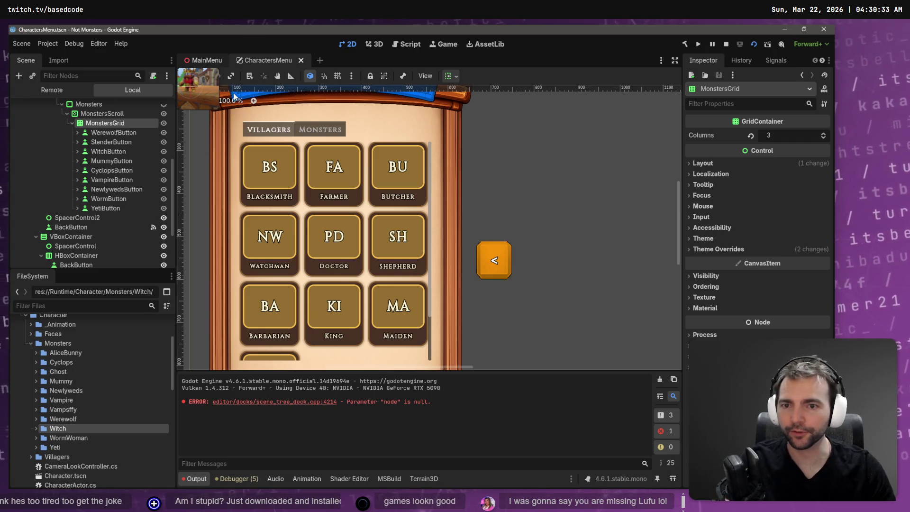
Run the game with F5 from the MainMenu scene to test the characters menu.
{"action": "key", "text": "ctrl+Tab"}
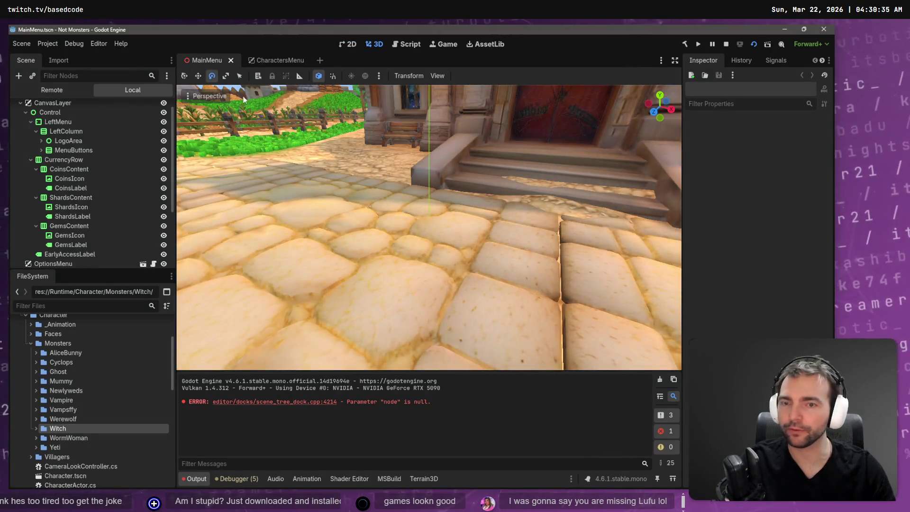
{"action": "key", "text": "F5"}
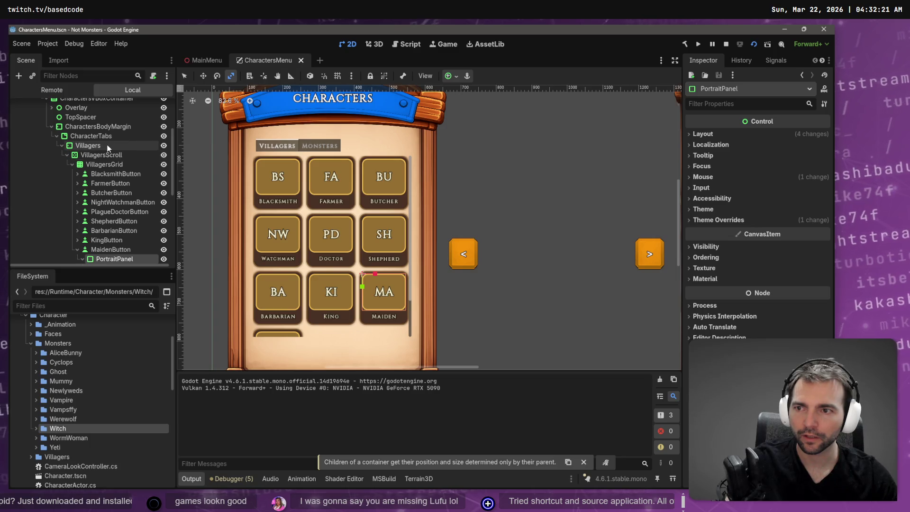
{"action": "left_click", "coordinate": [246, 145]}
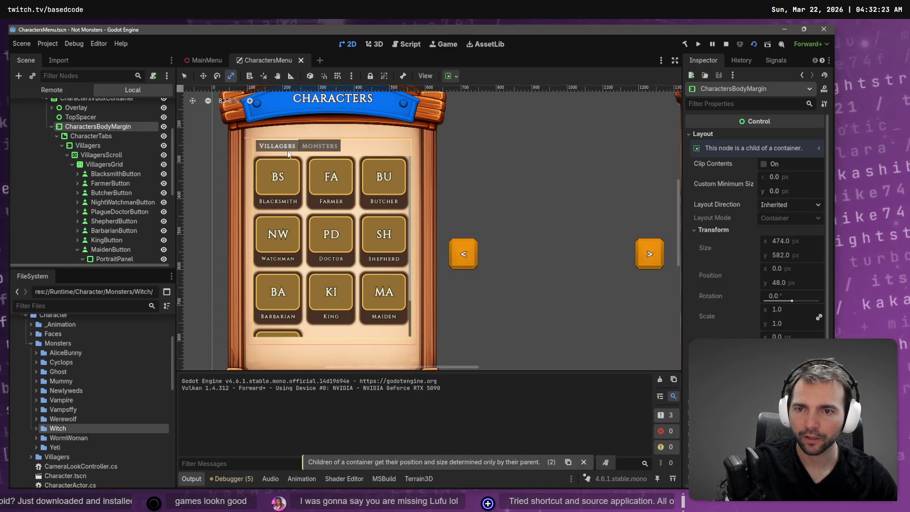
{"action": "left_click", "coordinate": [51, 127]}
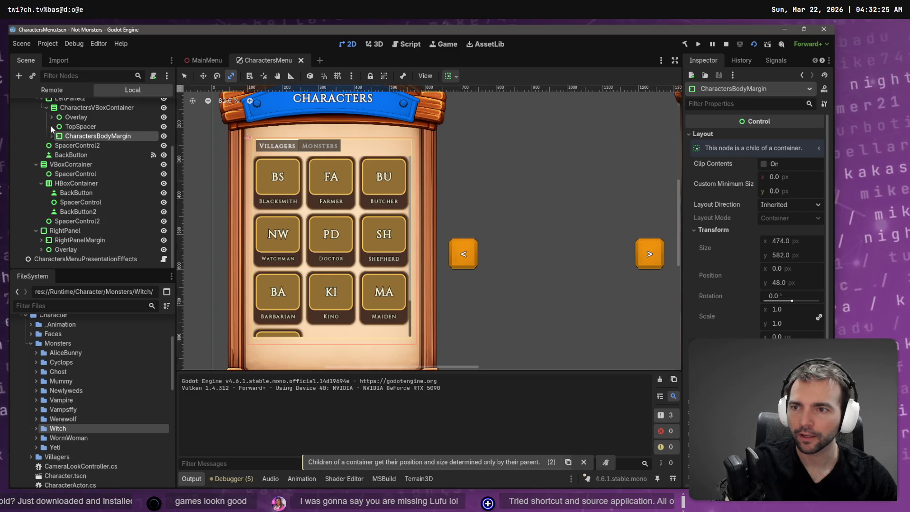
{"action": "left_click", "coordinate": [81, 108]}
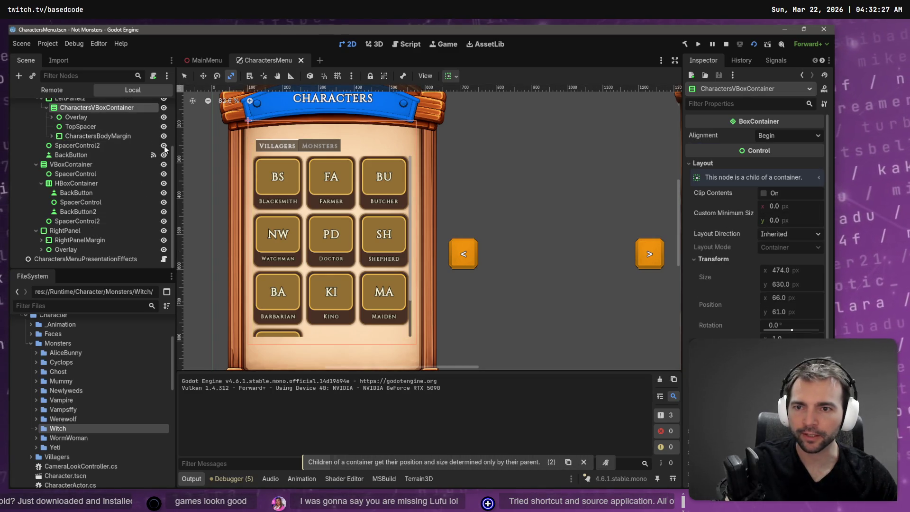
{"action": "scroll", "coordinate": [261, 227], "scroll_direction": "down", "scroll_amount": 1}
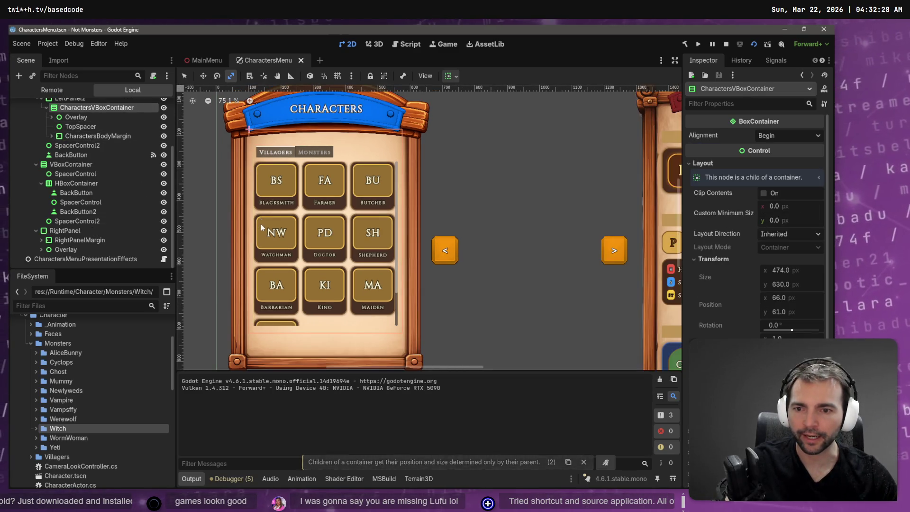
{"action": "left_click", "coordinate": [46, 107]}
{"action": "left_click", "coordinate": [71, 144]}
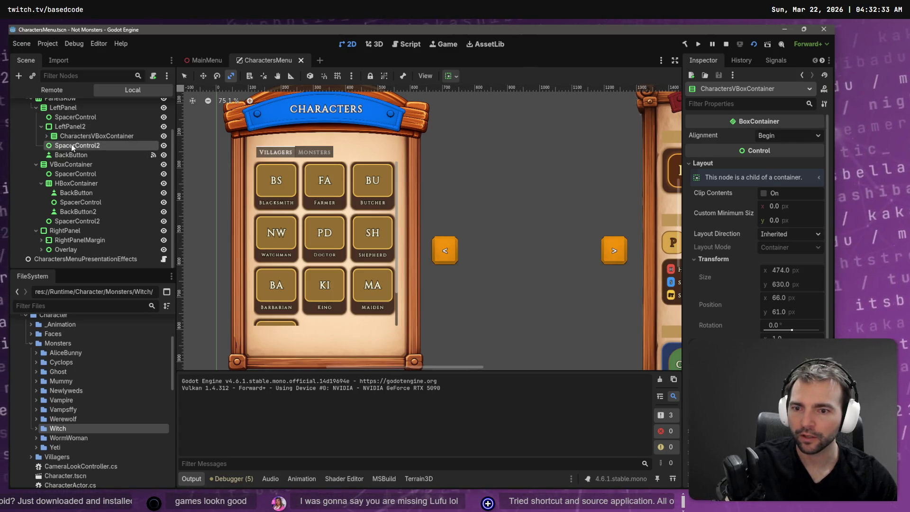
{"action": "left_click", "coordinate": [47, 136]}
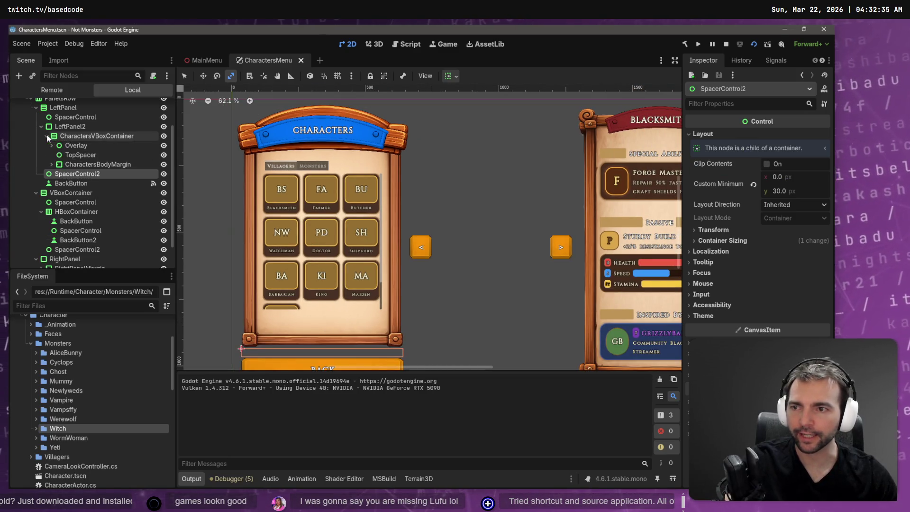
{"action": "left_click", "coordinate": [67, 154]}
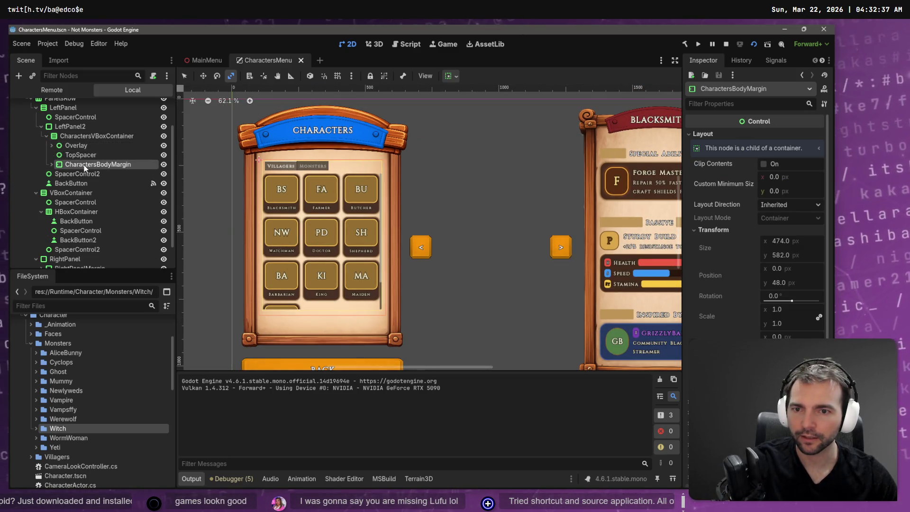
{"action": "left_click", "coordinate": [78, 164]}
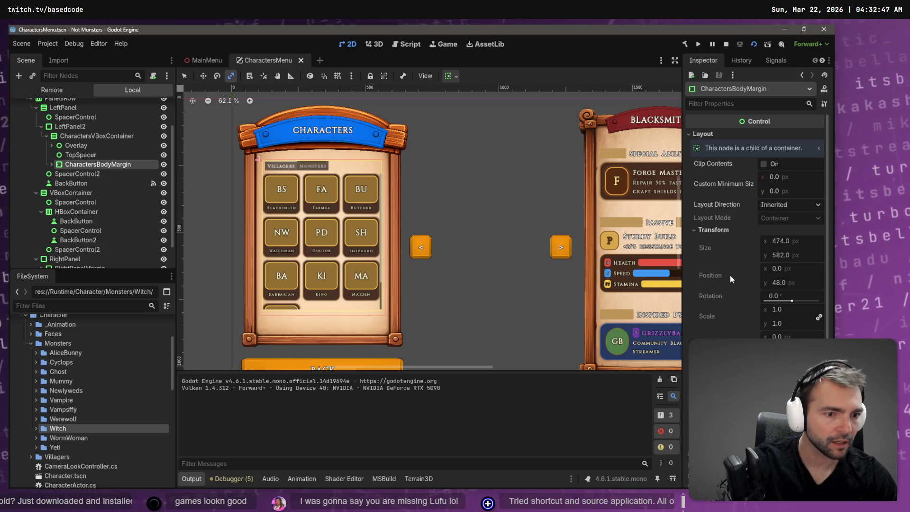
Expand CharactersBodyMargin to show CharacterTabs, save the scene, and select LeftPanel2.
{"action": "scroll", "coordinate": [729, 275], "scroll_direction": "down", "scroll_amount": 5}
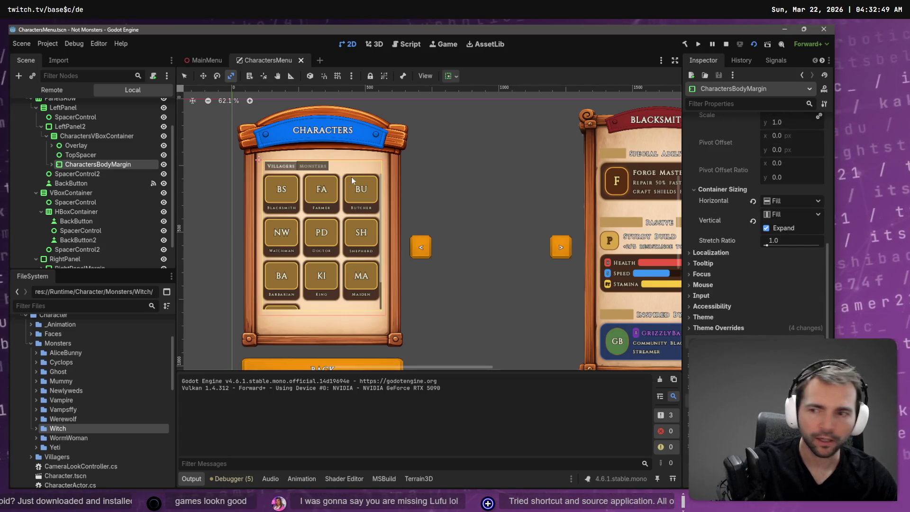
{"action": "left_click", "coordinate": [51, 164]}
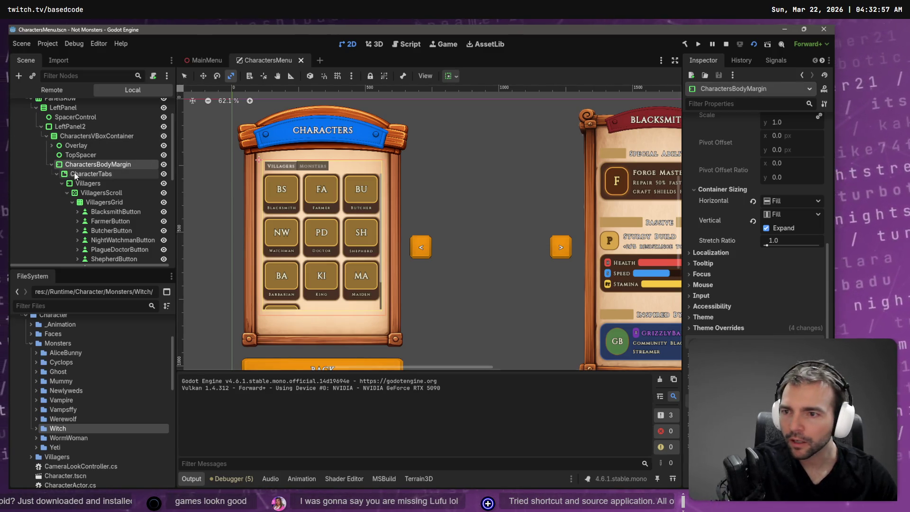
{"action": "left_click", "coordinate": [95, 176]}
{"action": "left_click", "coordinate": [99, 163]}
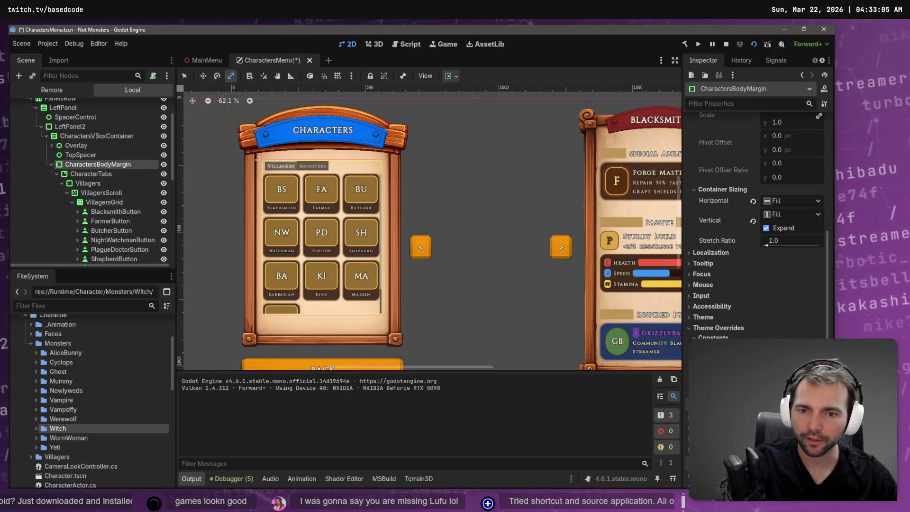
{"action": "key", "text": "ctrl+s"}
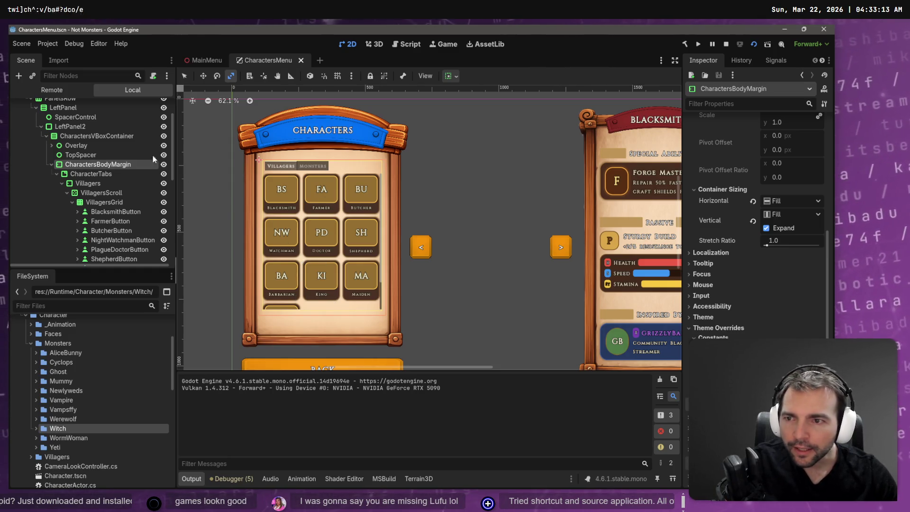
{"action": "left_click", "coordinate": [75, 145]}
{"action": "left_click", "coordinate": [78, 154]}
{"action": "left_click", "coordinate": [81, 165]}
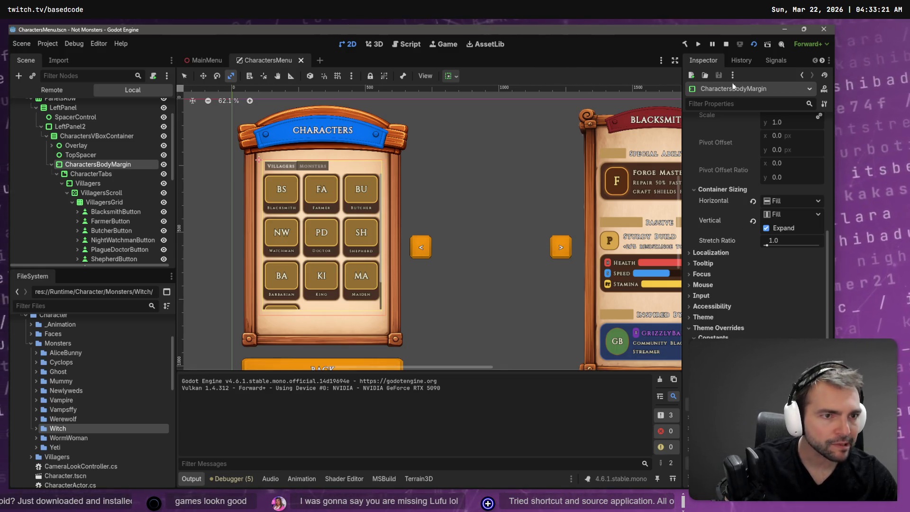
{"action": "left_click", "coordinate": [85, 127]}
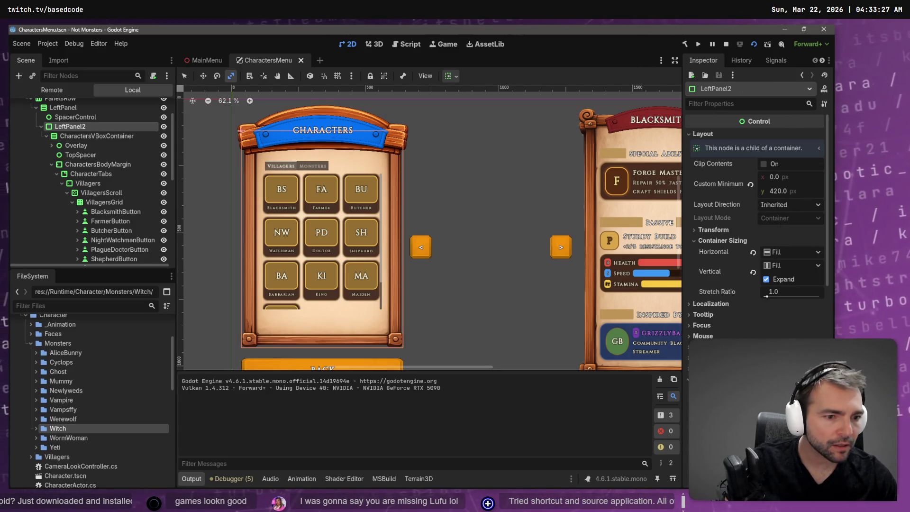
{"action": "scroll", "coordinate": [709, 221], "scroll_direction": "down", "scroll_amount": 5}
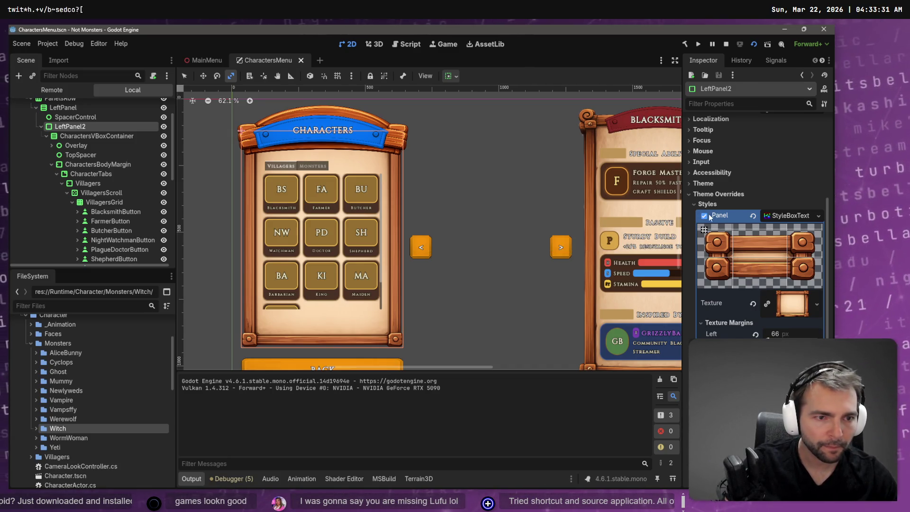
{"action": "left_click", "coordinate": [695, 204]}
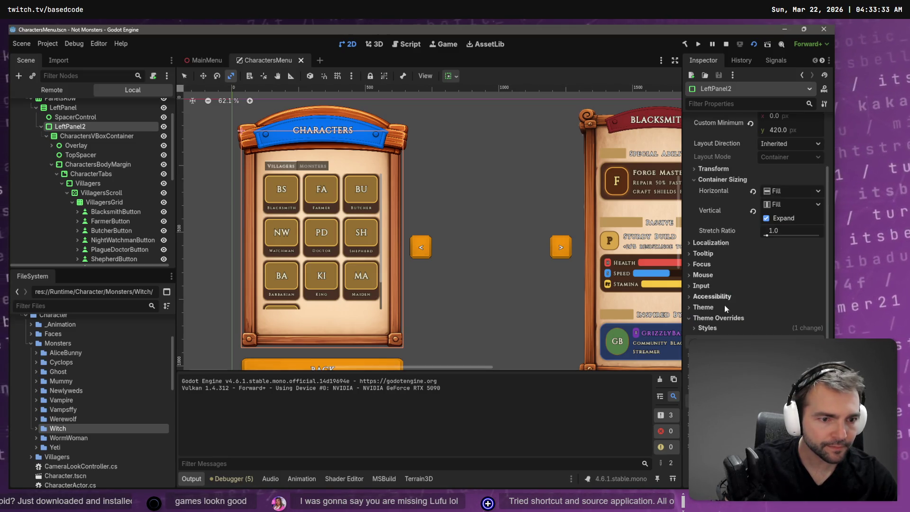
{"action": "left_click", "coordinate": [717, 329]}
{"action": "left_click", "coordinate": [739, 339]}
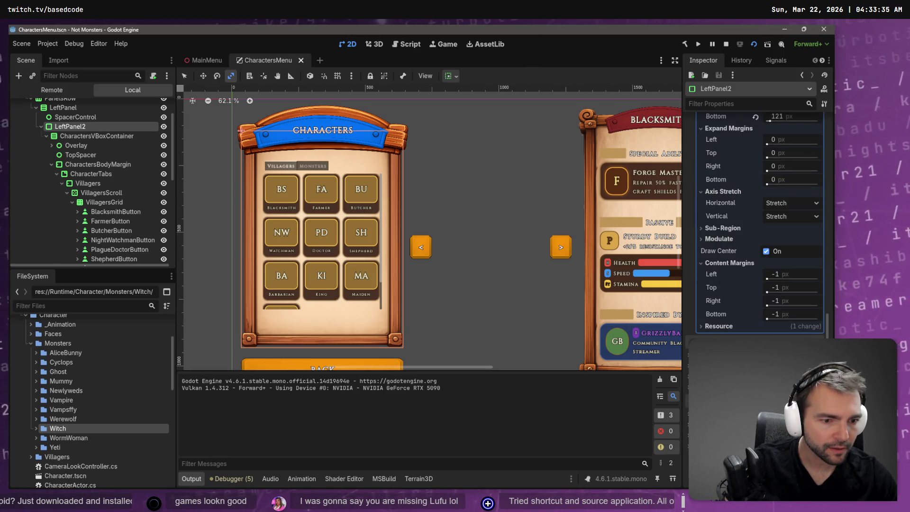
{"action": "scroll", "coordinate": [720, 251], "scroll_direction": "up", "scroll_amount": 10}
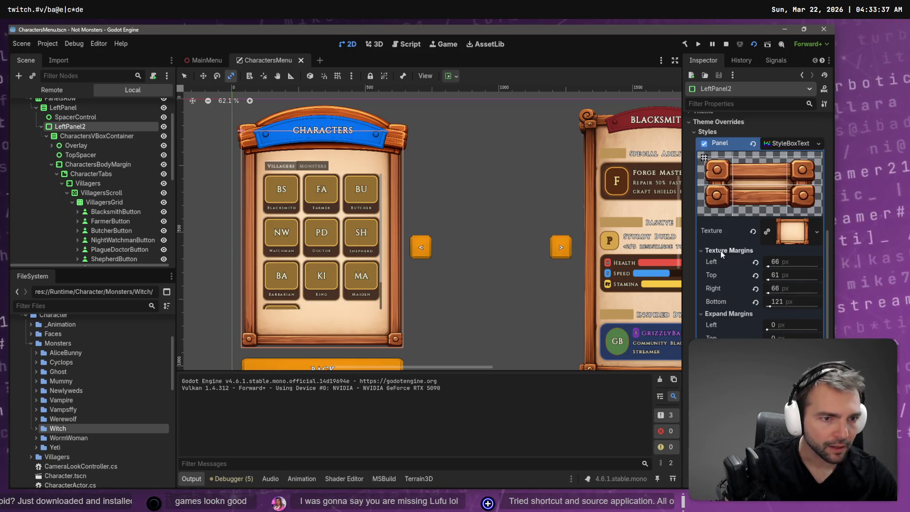
{"action": "left_click", "coordinate": [707, 270]}
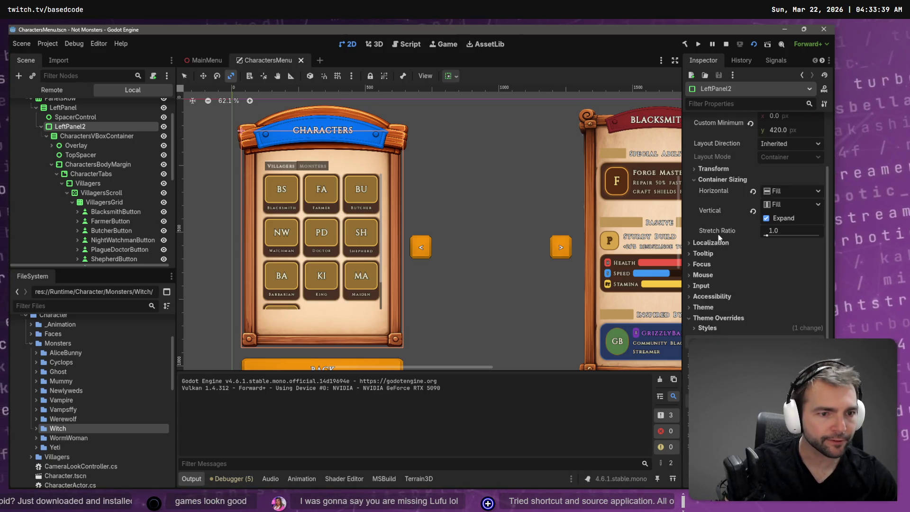
{"action": "left_click", "coordinate": [711, 169]}
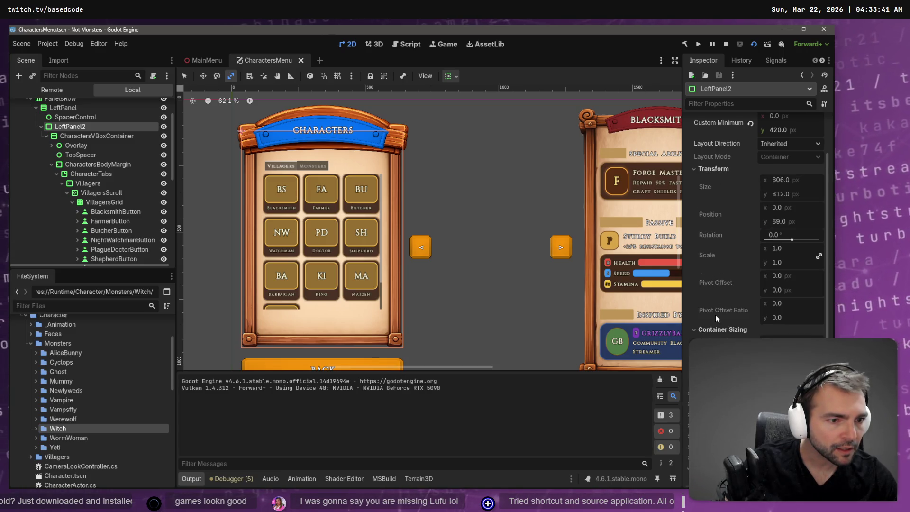
{"action": "scroll", "coordinate": [769, 223], "scroll_direction": "up", "scroll_amount": 3}
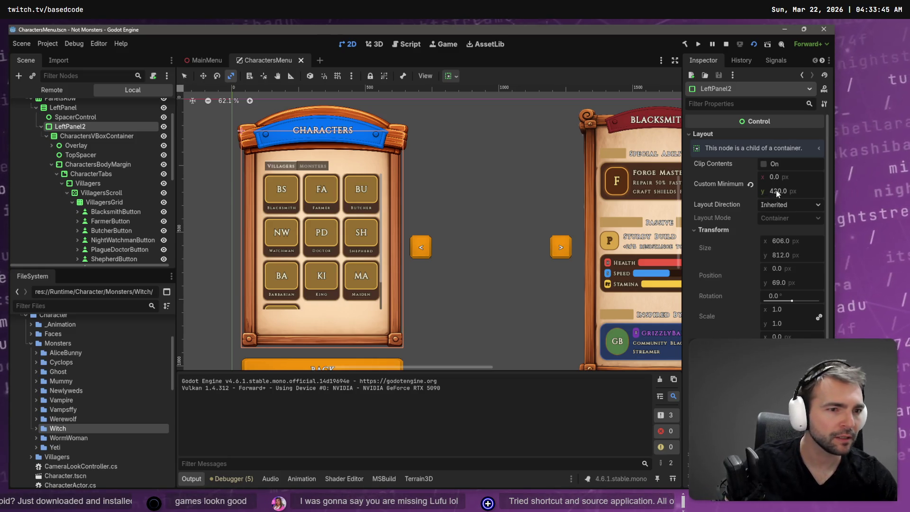
{"action": "left_click", "coordinate": [753, 186]}
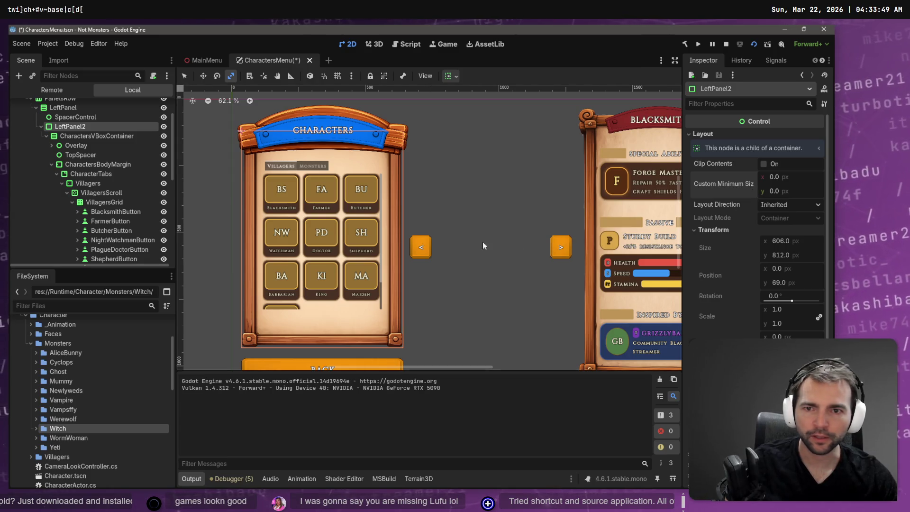
{"action": "key", "text": "ctrl+z"}
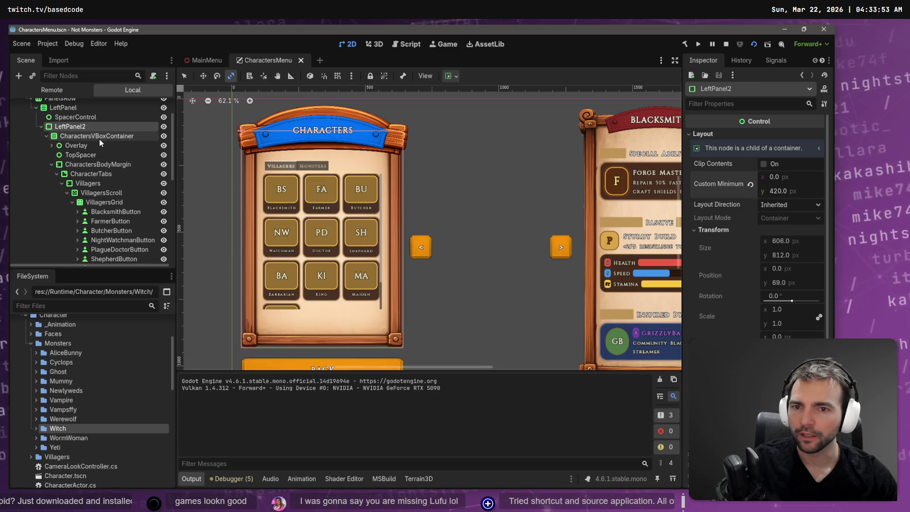
Inspect CharactersVBoxContainer, VillagersGrid and the 446 × 509 VillagersScroll.
{"action": "left_click", "coordinate": [99, 138]}
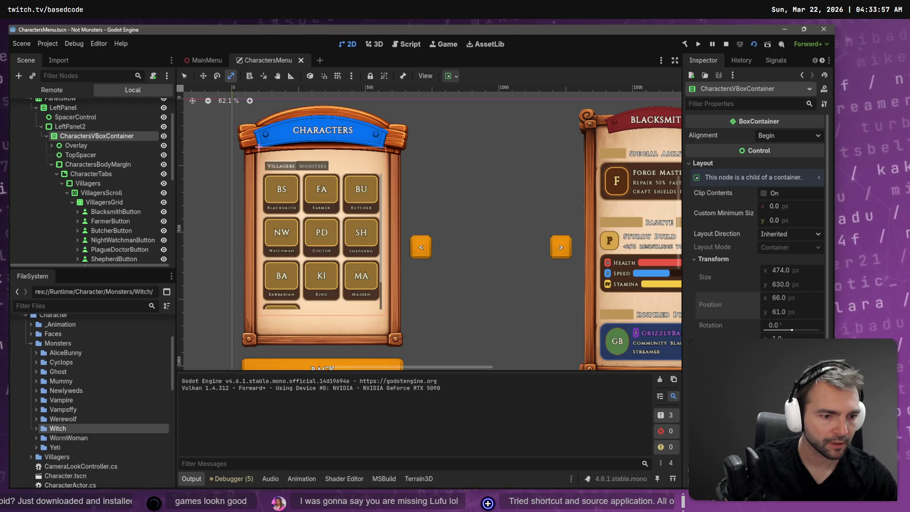
{"action": "scroll", "coordinate": [794, 297], "scroll_direction": "down", "scroll_amount": 1}
{"action": "scroll", "coordinate": [758, 237], "scroll_direction": "down", "scroll_amount": 1}
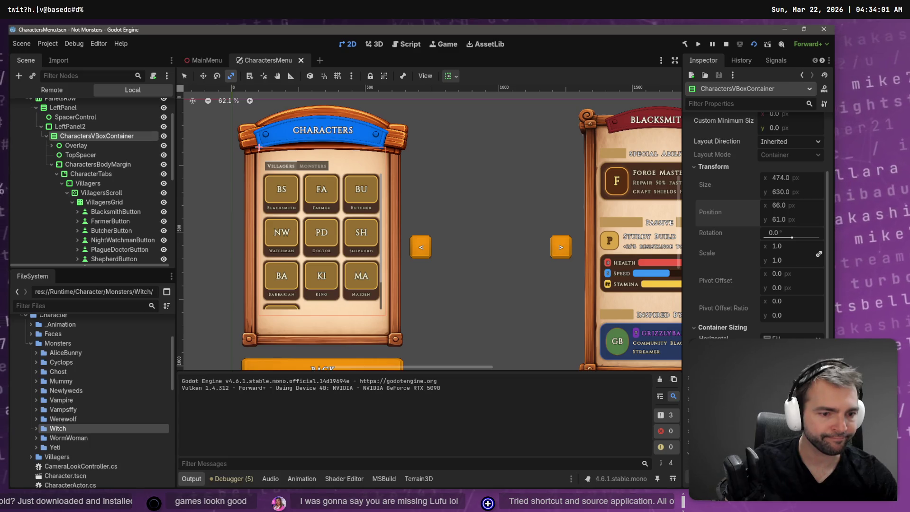
{"action": "scroll", "coordinate": [756, 227], "scroll_direction": "down", "scroll_amount": 2}
{"action": "scroll", "coordinate": [756, 228], "scroll_direction": "down", "scroll_amount": 2}
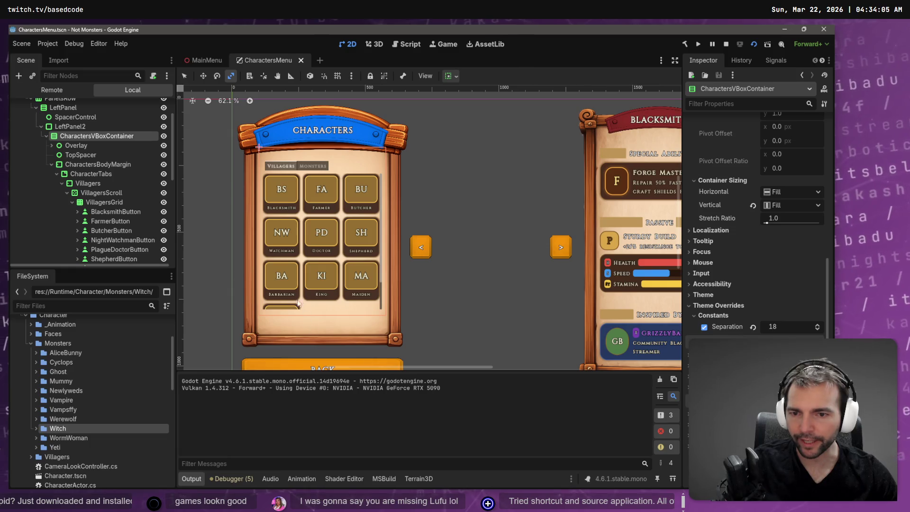
{"action": "left_click", "coordinate": [104, 202]}
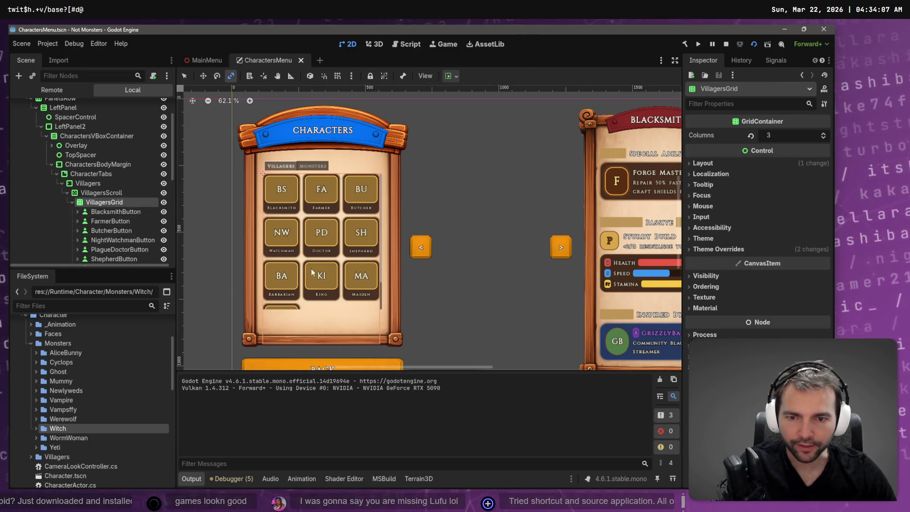
{"action": "left_click", "coordinate": [101, 192]}
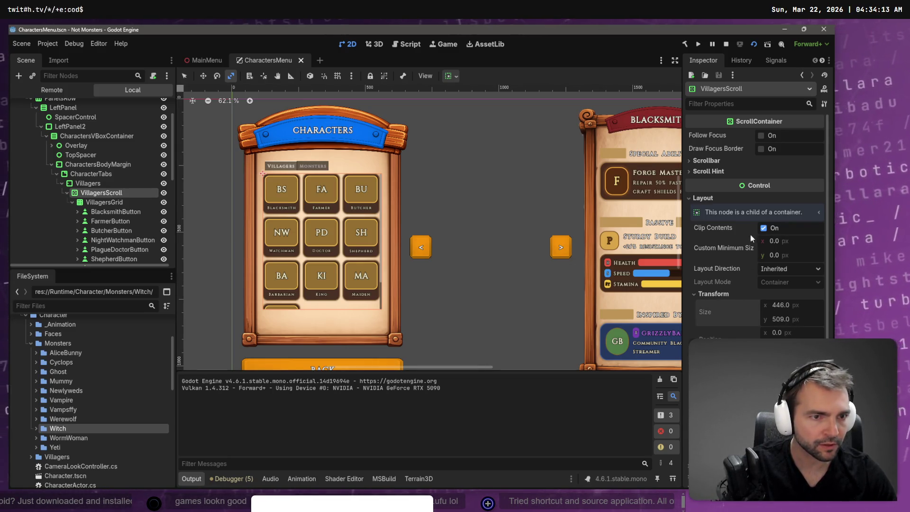
{"action": "scroll", "coordinate": [747, 229], "scroll_direction": "down", "scroll_amount": 4}
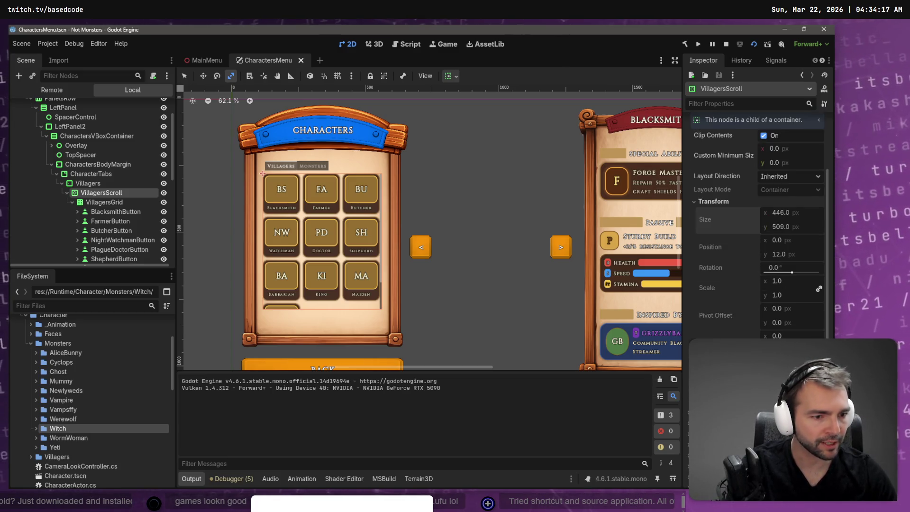
{"action": "scroll", "coordinate": [753, 228], "scroll_direction": "down", "scroll_amount": 7}
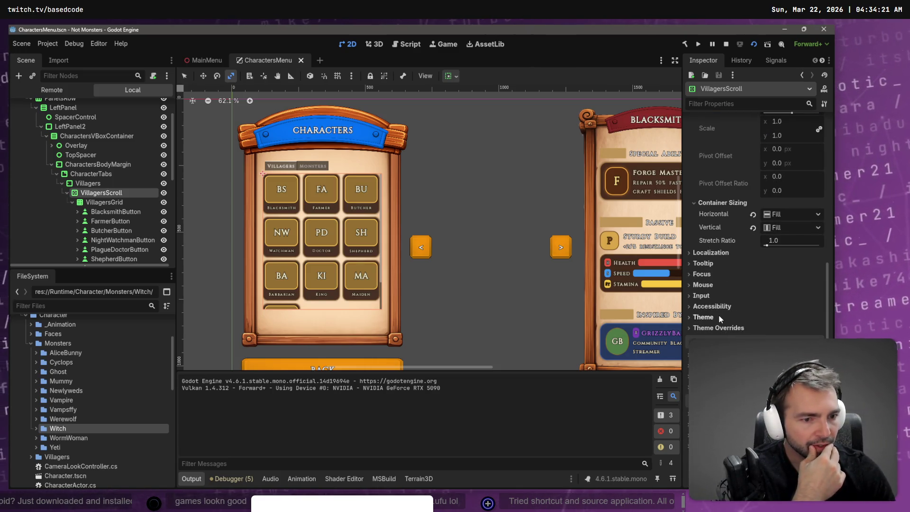
Peek at VillagersScroll's theme overrides, save the scene, and select CharactersBodyMargin.
{"action": "left_click", "coordinate": [720, 331]}
{"action": "left_click", "coordinate": [721, 330]}
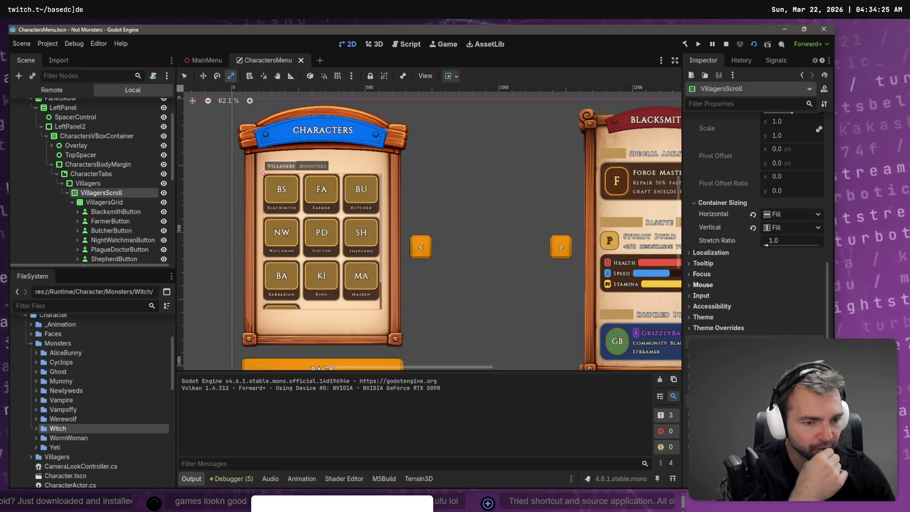
{"action": "key", "text": "ctrl+s"}
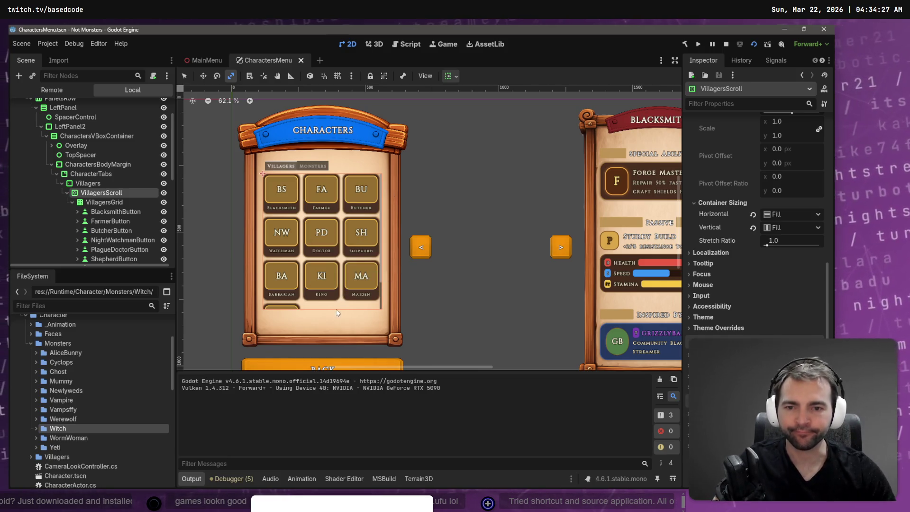
{"action": "left_click", "coordinate": [80, 166]}
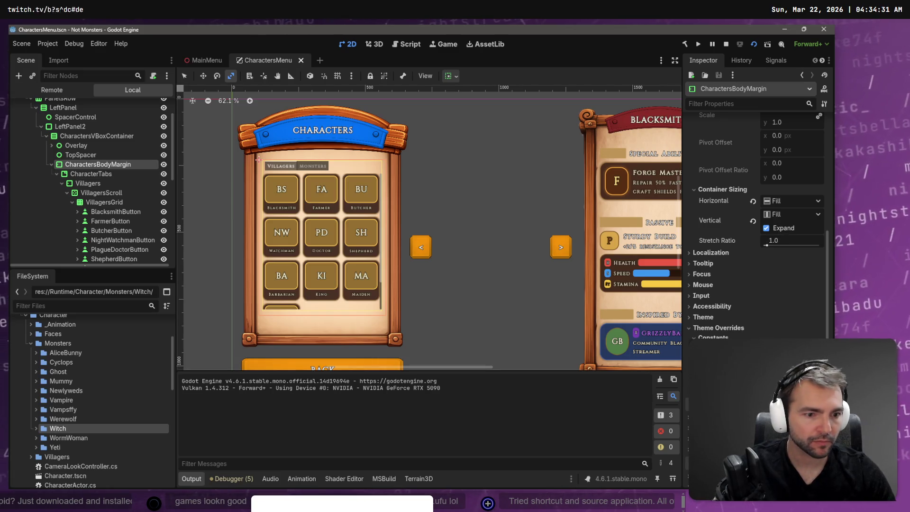
Try a separation of 20 on CharactersVBoxContainer, undo it, then remove the Separation override.
{"action": "left_click", "coordinate": [88, 137]}
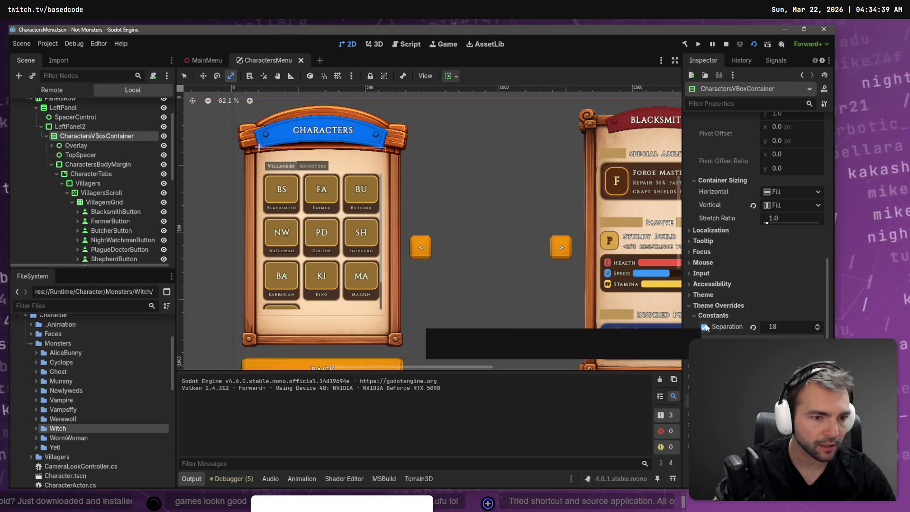
{"action": "left_click", "coordinate": [775, 328]}
{"action": "type", "text": "20"}
{"action": "key", "text": "Return"}
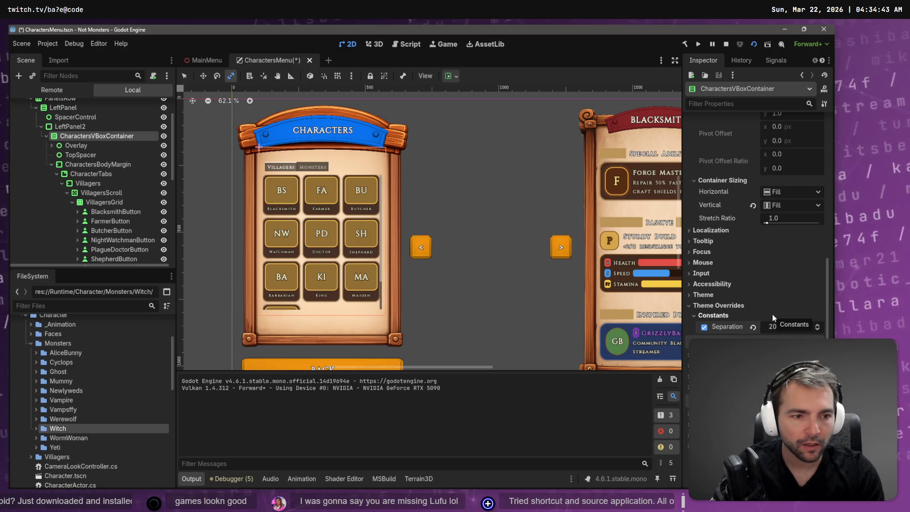
{"action": "key", "text": "ctrl+z"}
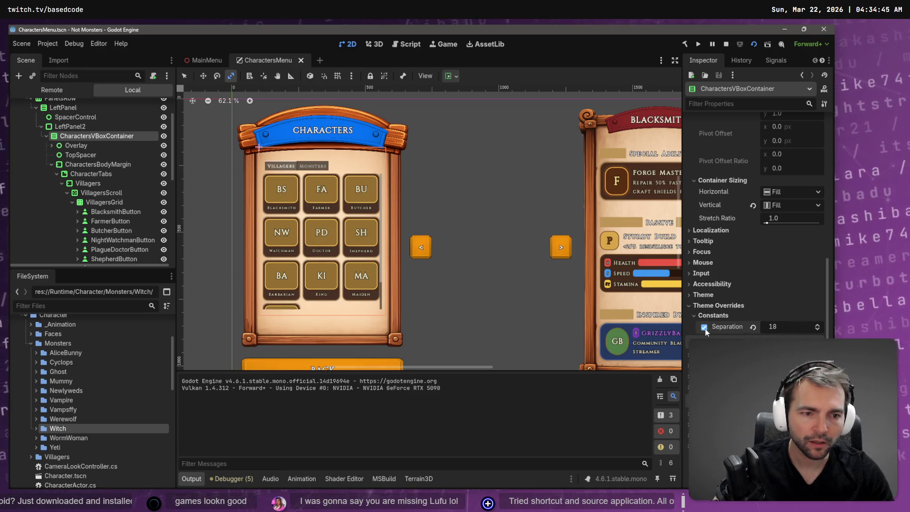
{"action": "key", "text": "ctrl+z"}
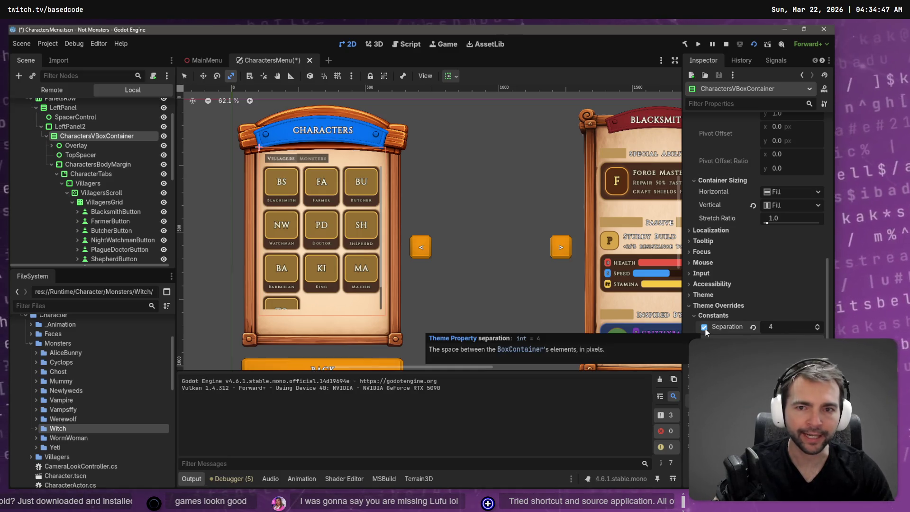
{"action": "left_click", "coordinate": [704, 327]}
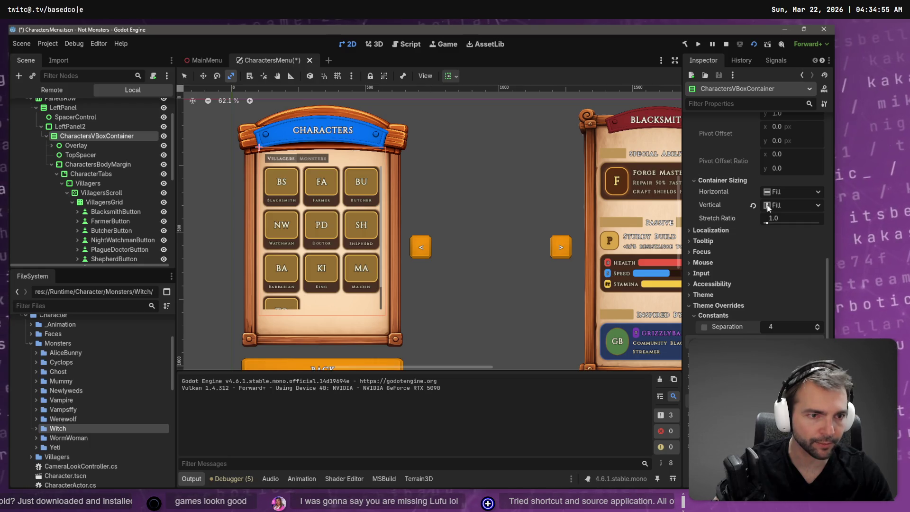
Re-expand CharactersBodyMargin in the Scene tree to reveal CharacterTabs.
{"action": "scroll", "coordinate": [768, 192], "scroll_direction": "up", "scroll_amount": 10}
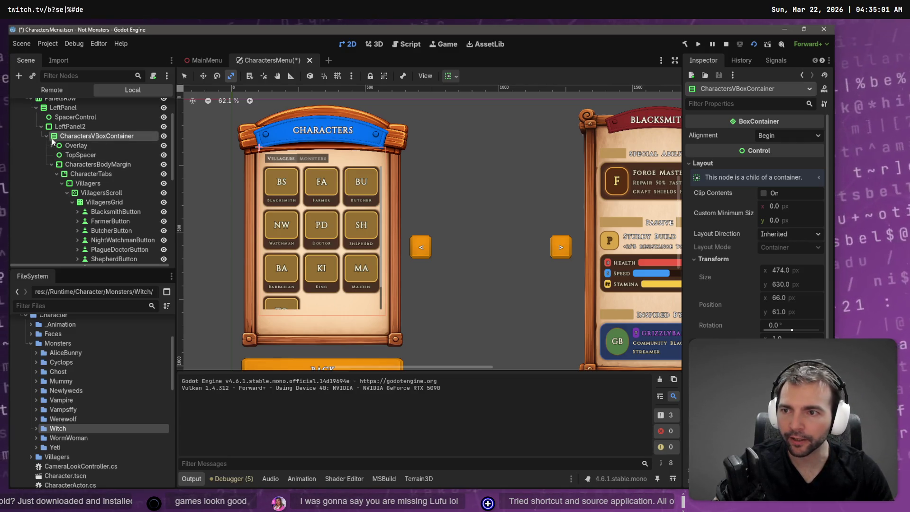
{"action": "left_click", "coordinate": [51, 163]}
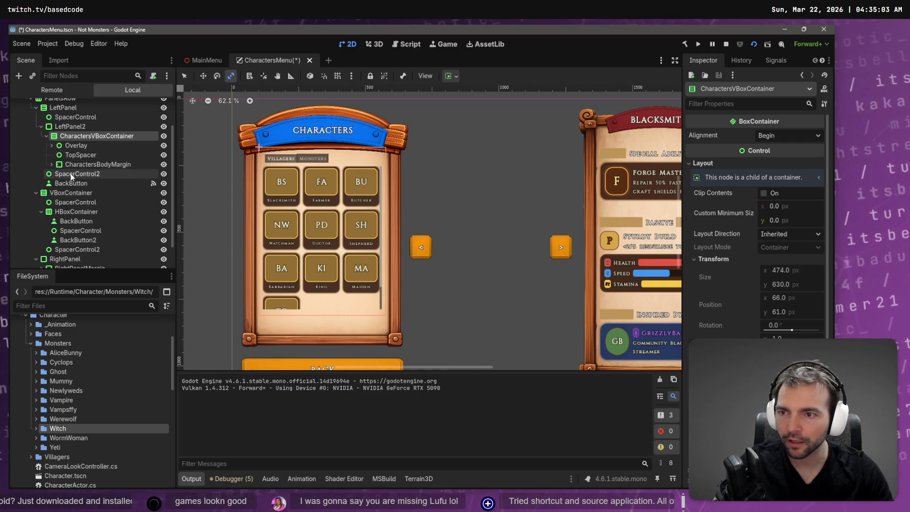
{"action": "left_click", "coordinate": [61, 174]}
{"action": "left_click", "coordinate": [72, 163]}
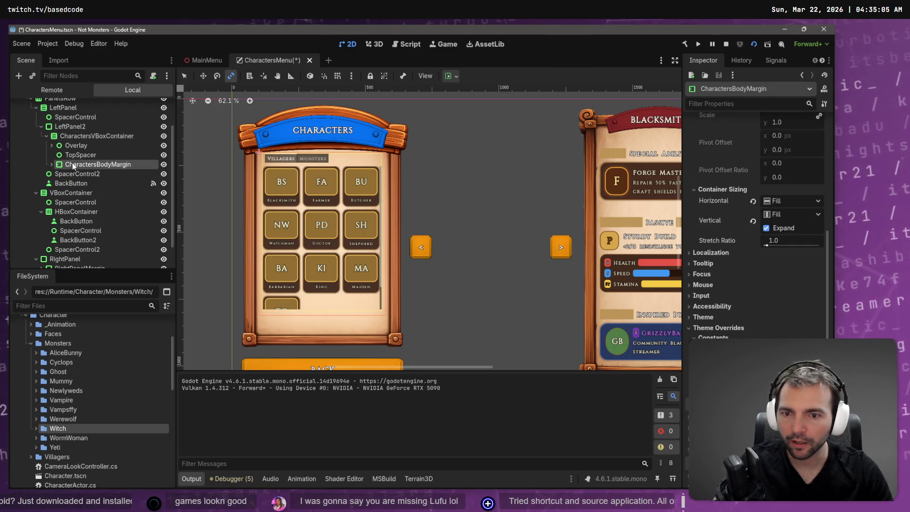
{"action": "left_click", "coordinate": [52, 164]}
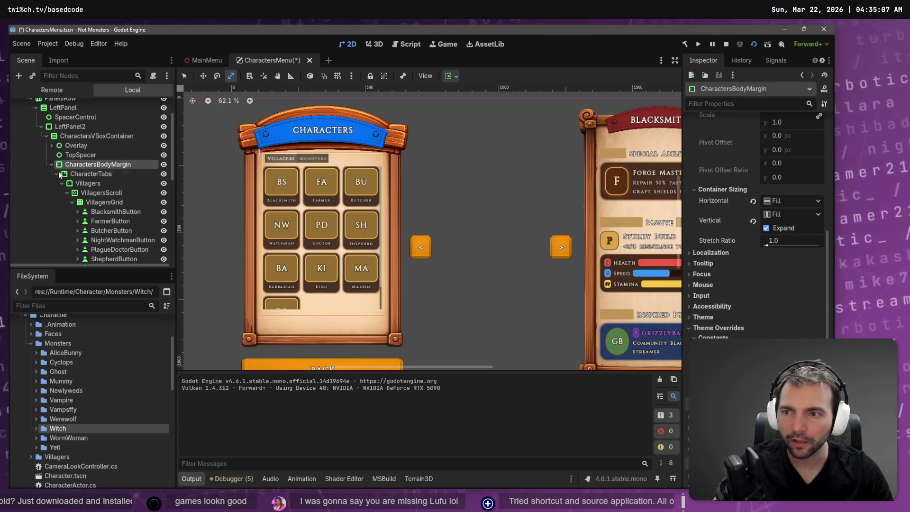
Move CharacterTabs out of CharactersBodyMargin to sit directly under CharactersVBoxContainer.
{"action": "left_click", "coordinate": [71, 173]}
{"action": "left_click", "coordinate": [57, 174]}
{"action": "left_click_drag", "start_coordinate": [65, 176], "coordinate": [76, 163]}
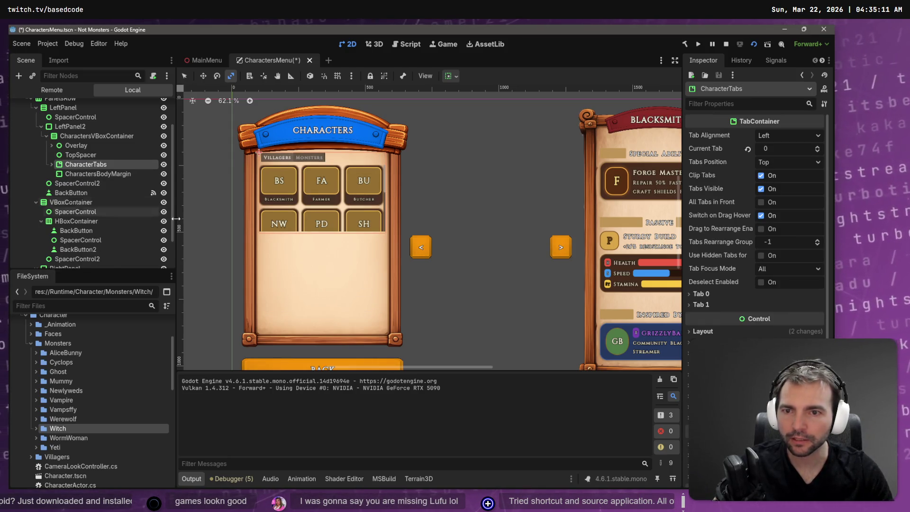
{"action": "left_click", "coordinate": [86, 173]}
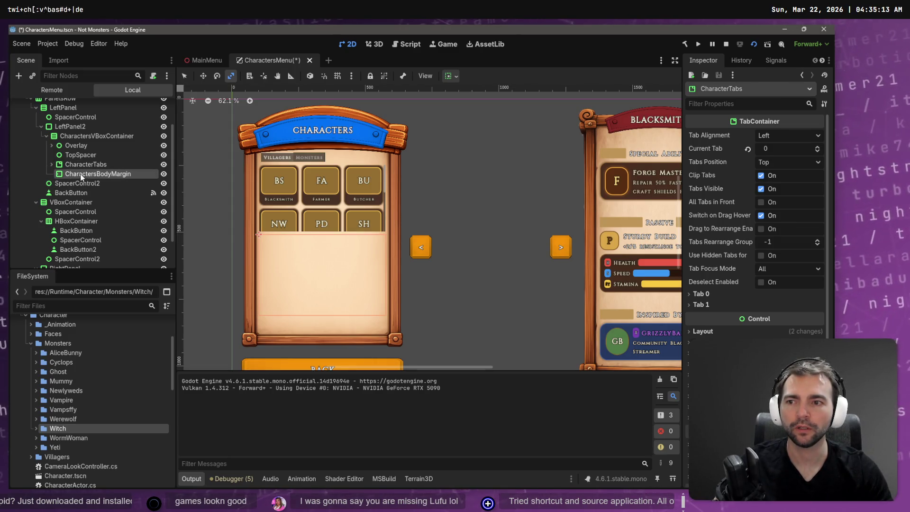
{"action": "left_click", "coordinate": [102, 164]}
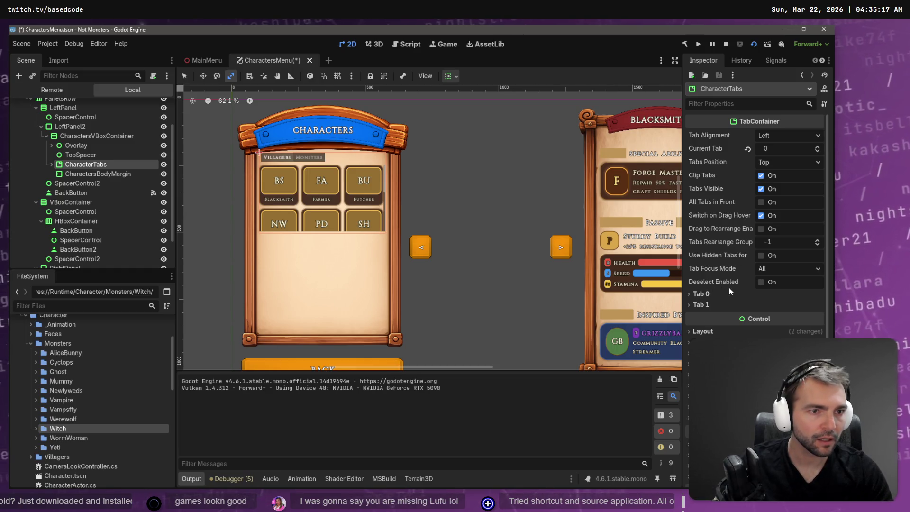
Check CharacterTabs' layout size and position values in the Inspector.
{"action": "left_click", "coordinate": [715, 331]}
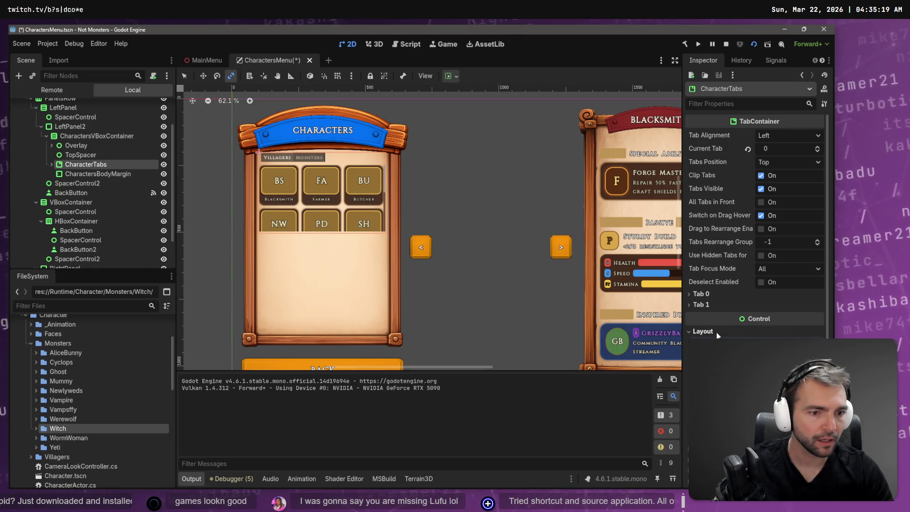
{"action": "scroll", "coordinate": [755, 218], "scroll_direction": "down", "scroll_amount": 3}
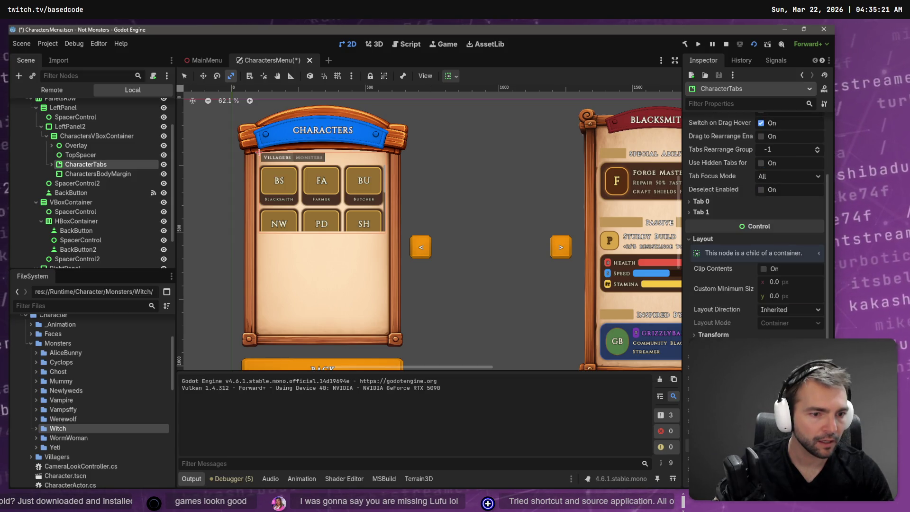
{"action": "scroll", "coordinate": [756, 237], "scroll_direction": "down", "scroll_amount": 2}
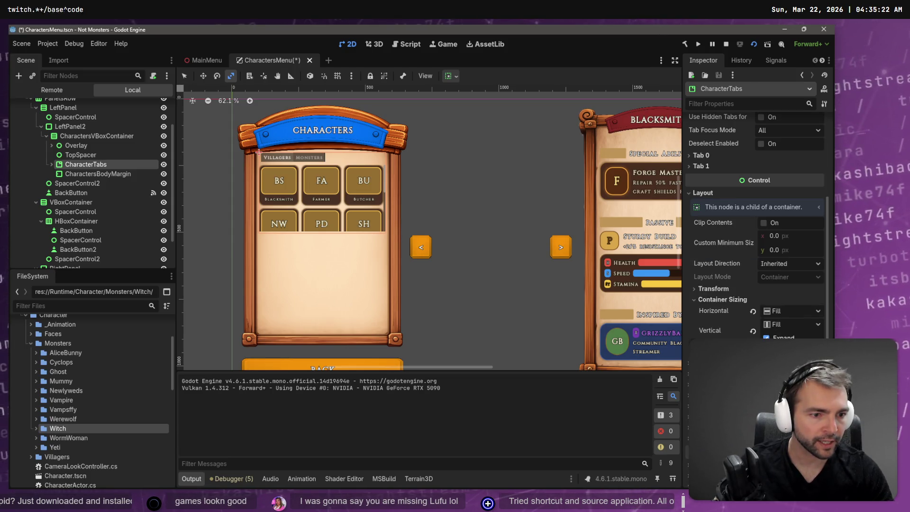
{"action": "left_click", "coordinate": [714, 290]}
{"action": "left_click", "coordinate": [777, 298]}
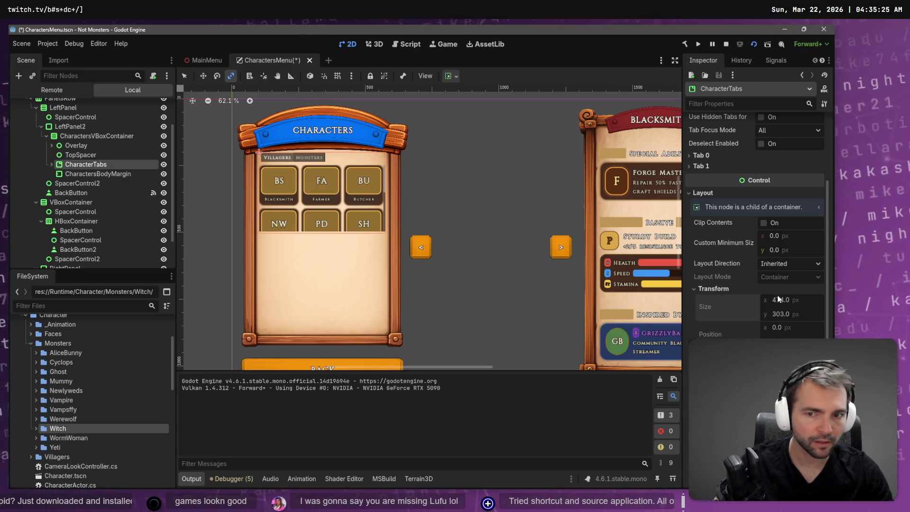
Delete the now-empty CharactersBodyMargin node and confirm.
{"action": "left_click", "coordinate": [107, 175]}
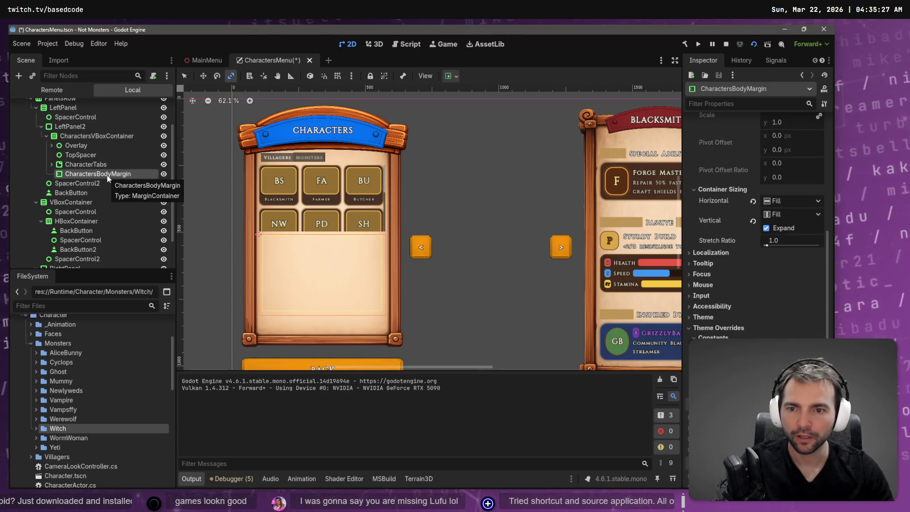
{"action": "key", "text": "Delete"}
{"action": "left_click", "coordinate": [398, 264]}
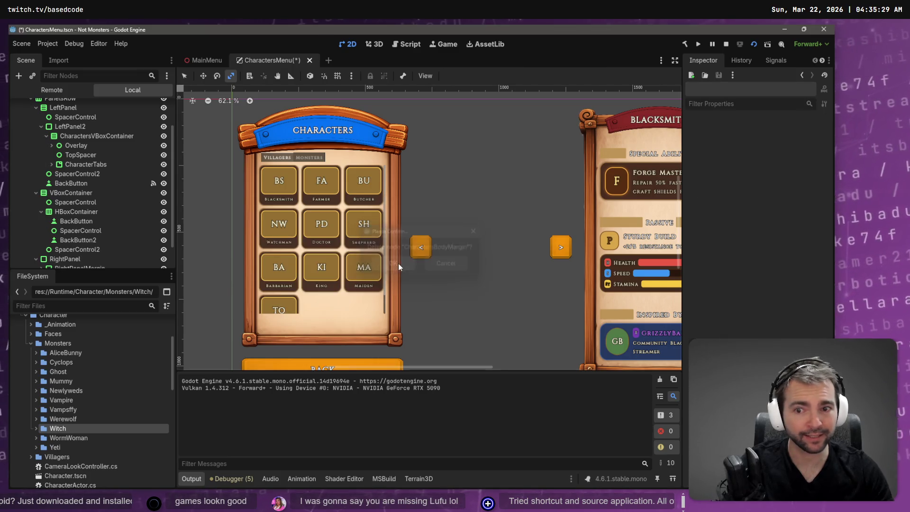
Review the SpacerControl, BackButton, SpacerControl2, TopSpacer and CharacterTabs nodes in the Inspector.
{"action": "left_click", "coordinate": [78, 201]}
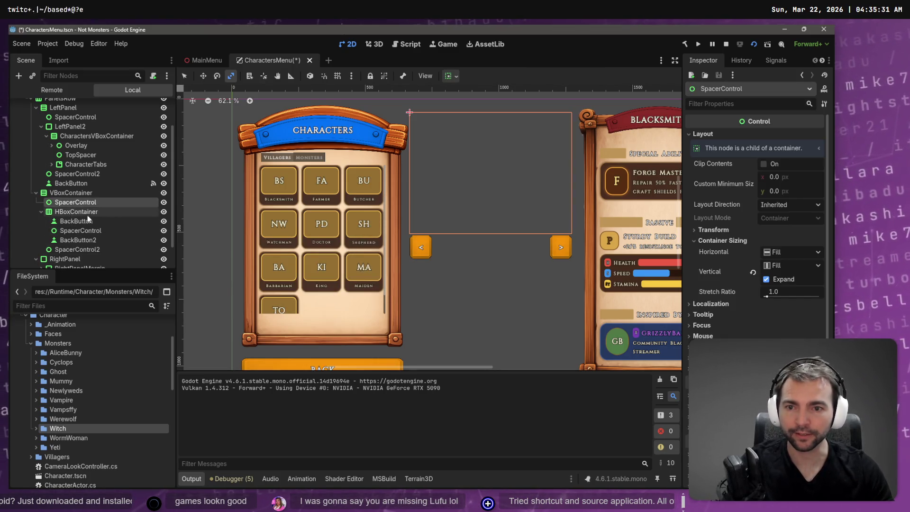
{"action": "left_click", "coordinate": [89, 220]}
{"action": "left_click", "coordinate": [87, 173]}
{"action": "left_click", "coordinate": [94, 155]}
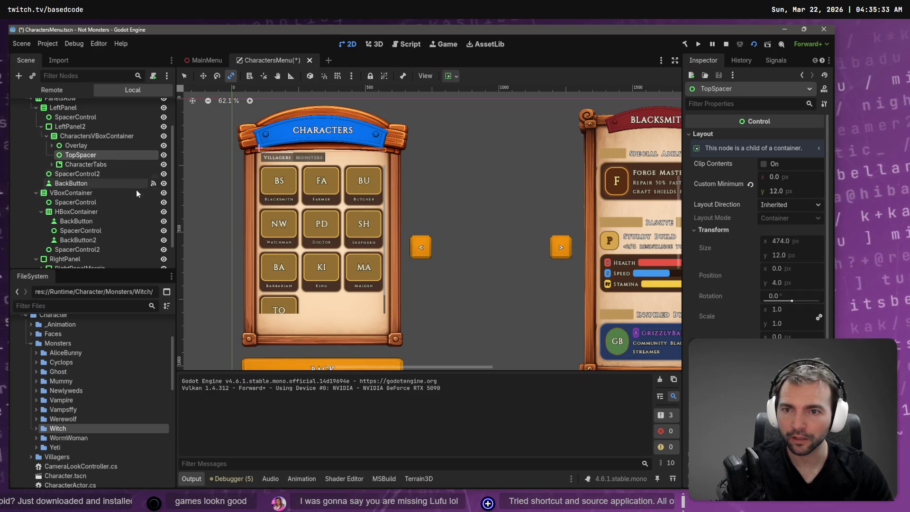
{"action": "left_click", "coordinate": [80, 164]}
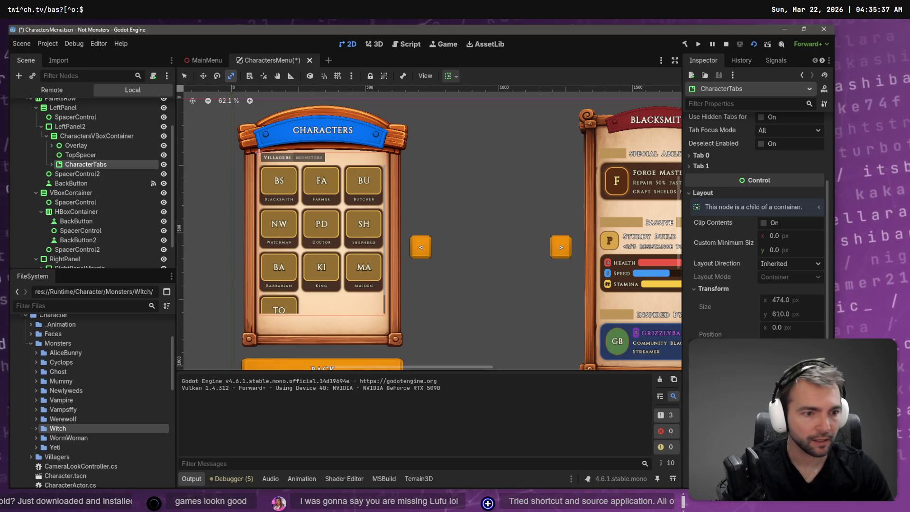
{"action": "scroll", "coordinate": [755, 228], "scroll_direction": "down", "scroll_amount": 10}
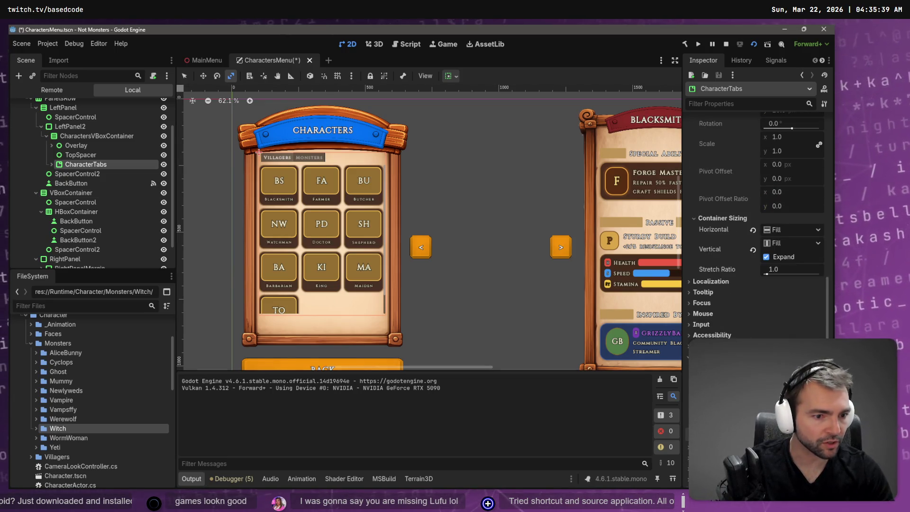
{"action": "scroll", "coordinate": [756, 228], "scroll_direction": "down", "scroll_amount": 4}
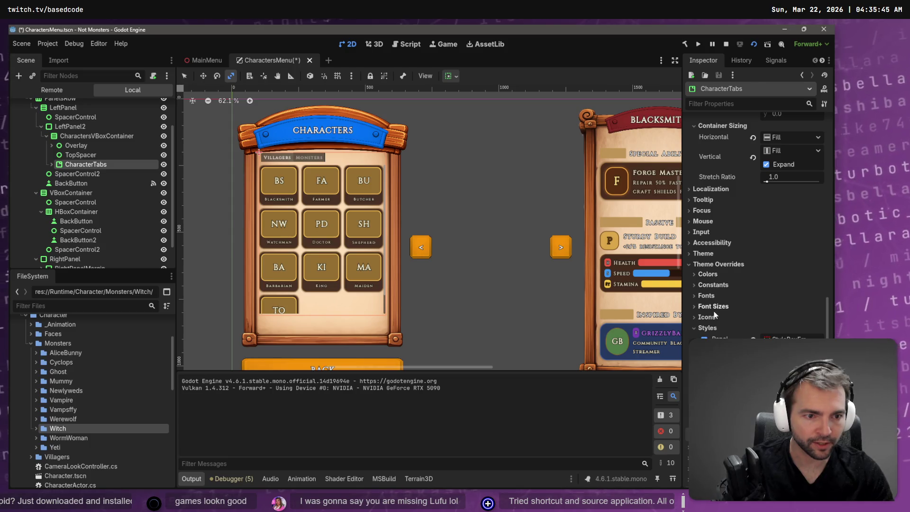
{"action": "scroll", "coordinate": [737, 282], "scroll_direction": "down", "scroll_amount": 3}
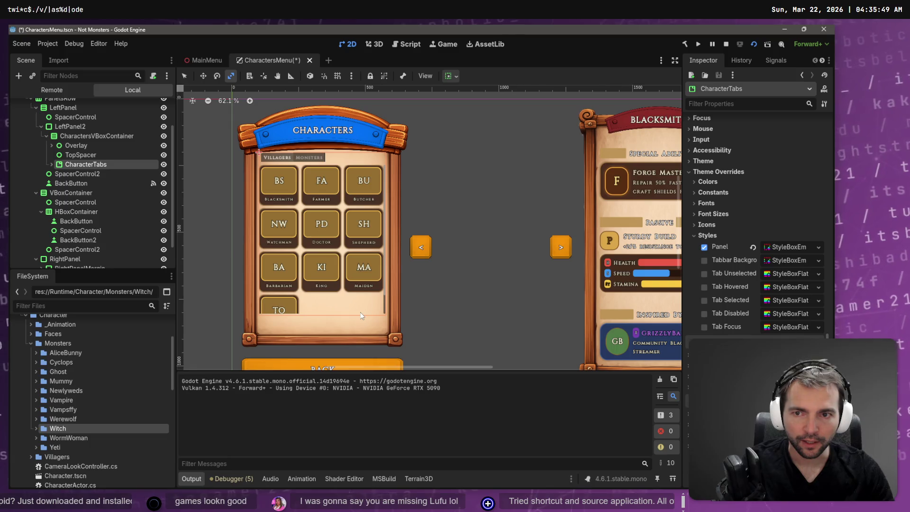
Inspect VillagersScroll's scrollbar settings, then select VillagersGrid on the canvas.
{"action": "left_click", "coordinate": [51, 163]}
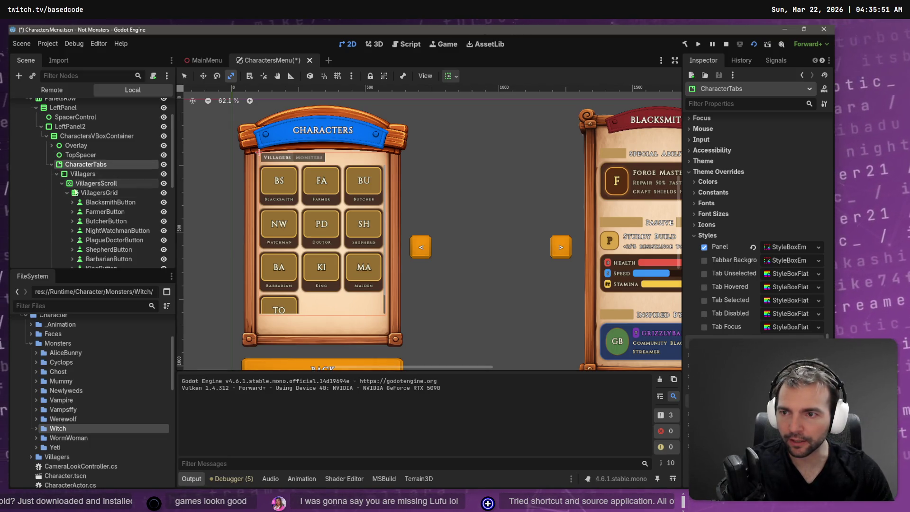
{"action": "left_click", "coordinate": [61, 184]}
{"action": "left_click", "coordinate": [90, 182]}
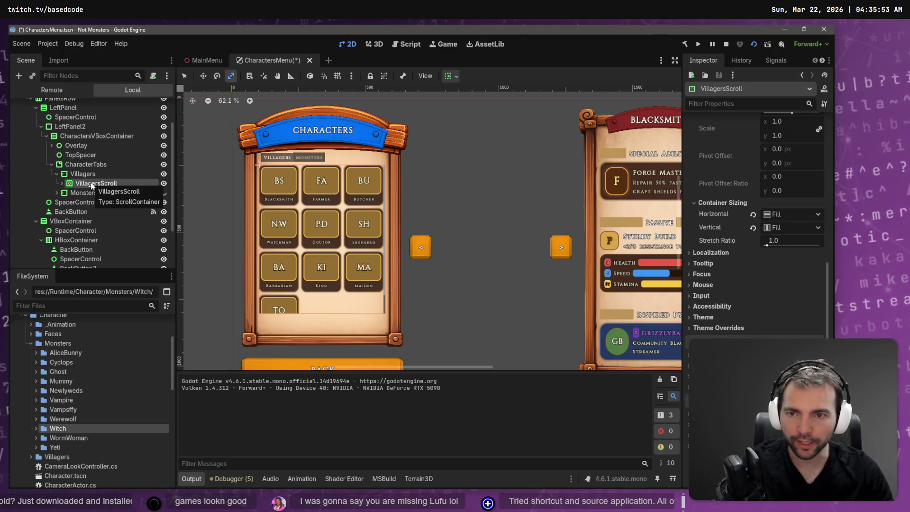
{"action": "scroll", "coordinate": [719, 263], "scroll_direction": "up", "scroll_amount": 8}
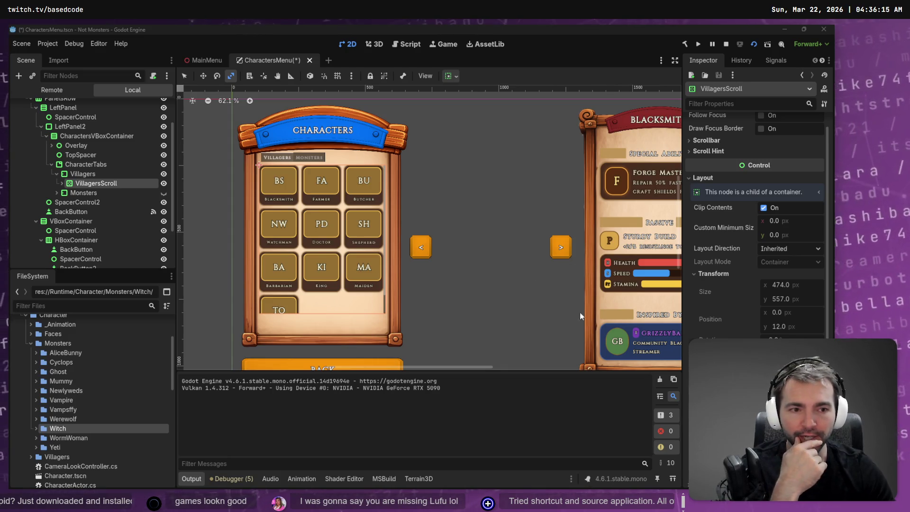
{"action": "scroll", "coordinate": [727, 290], "scroll_direction": "down", "scroll_amount": 5}
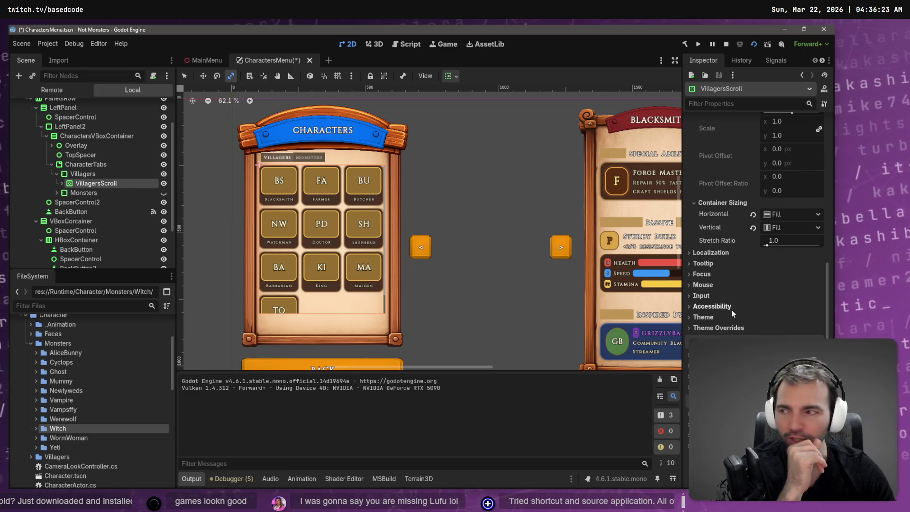
{"action": "scroll", "coordinate": [724, 312], "scroll_direction": "up", "scroll_amount": 5}
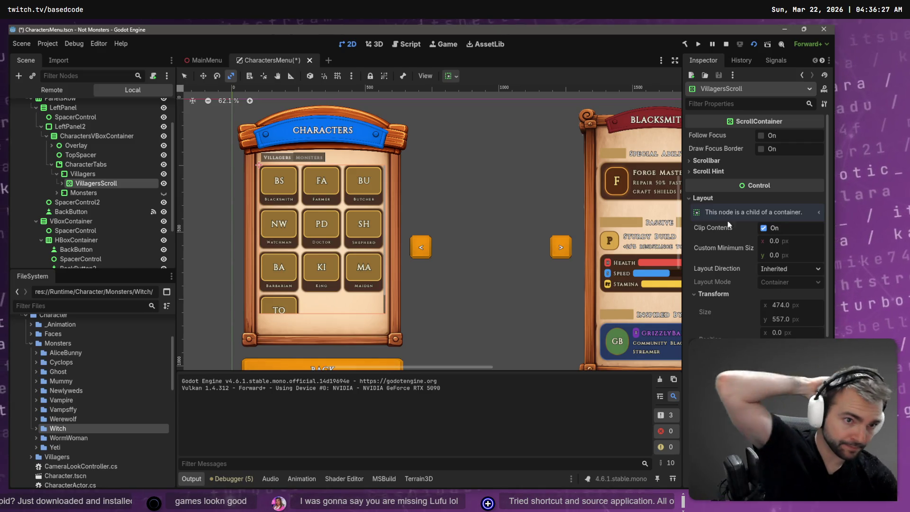
{"action": "left_click", "coordinate": [711, 161]}
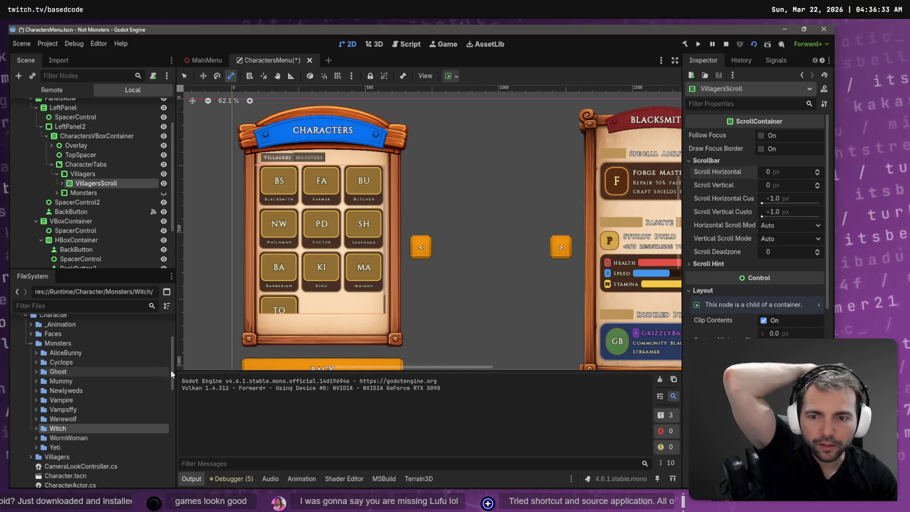
{"action": "left_click", "coordinate": [311, 311]}
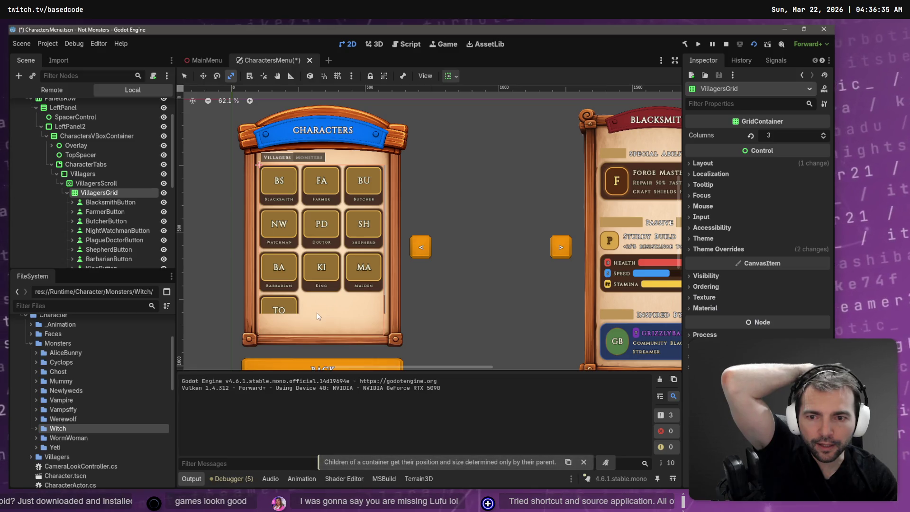
Toggle the Villagers tab's top margin override off and back on, keeping it at 12.
{"action": "left_click", "coordinate": [292, 149]}
{"action": "left_click", "coordinate": [311, 162]}
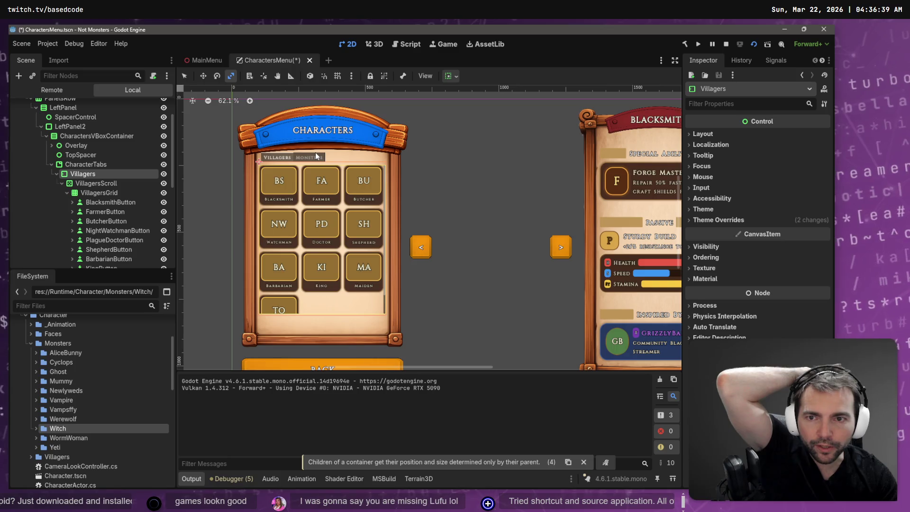
{"action": "left_click", "coordinate": [759, 219]}
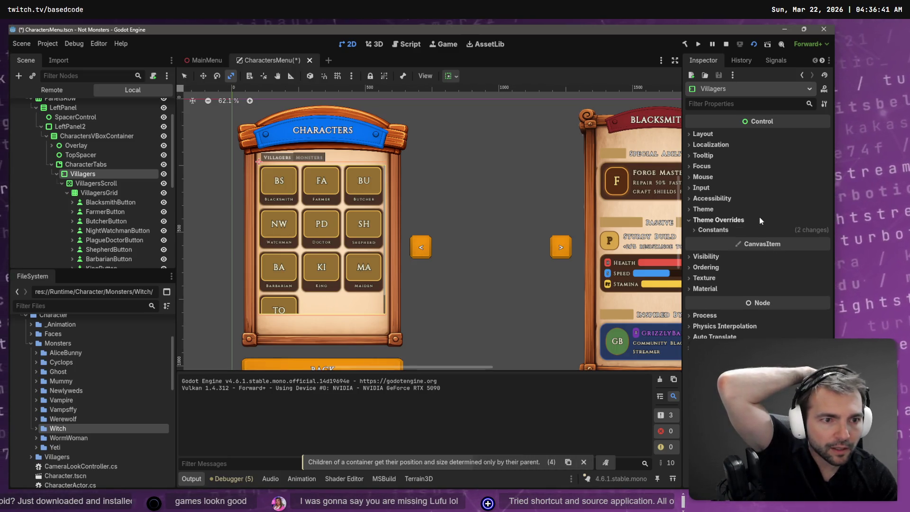
{"action": "left_click", "coordinate": [720, 229]}
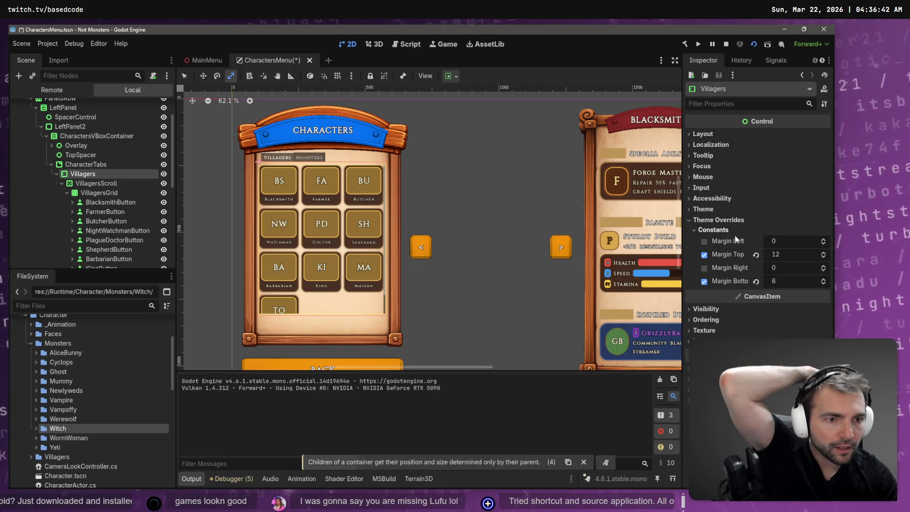
{"action": "left_click", "coordinate": [704, 256]}
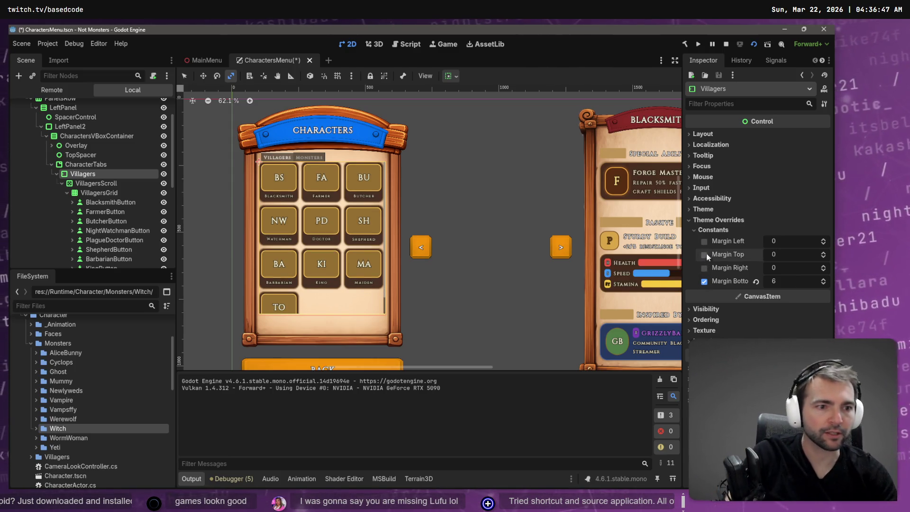
{"action": "left_click", "coordinate": [705, 256]}
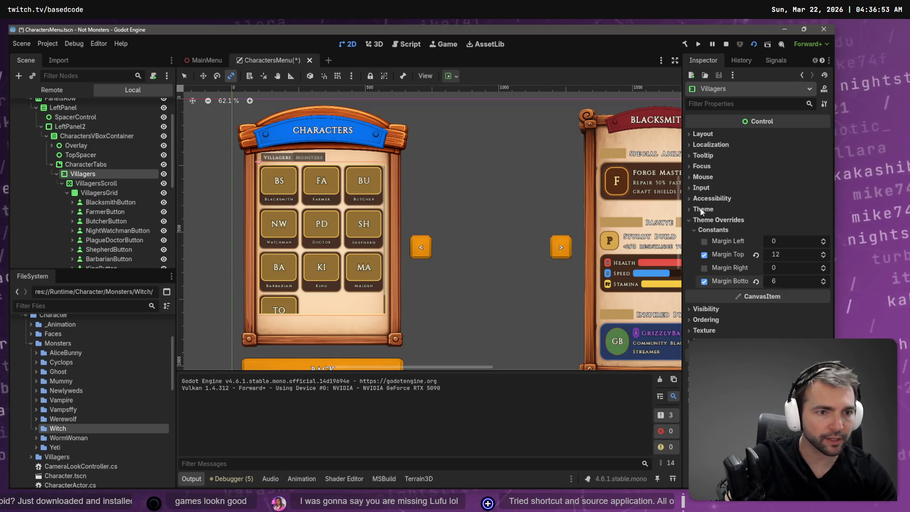
Check the Villagers tab's 474 × 575 size under Layout, then select CharacterTabs.
{"action": "left_click", "coordinate": [723, 135]}
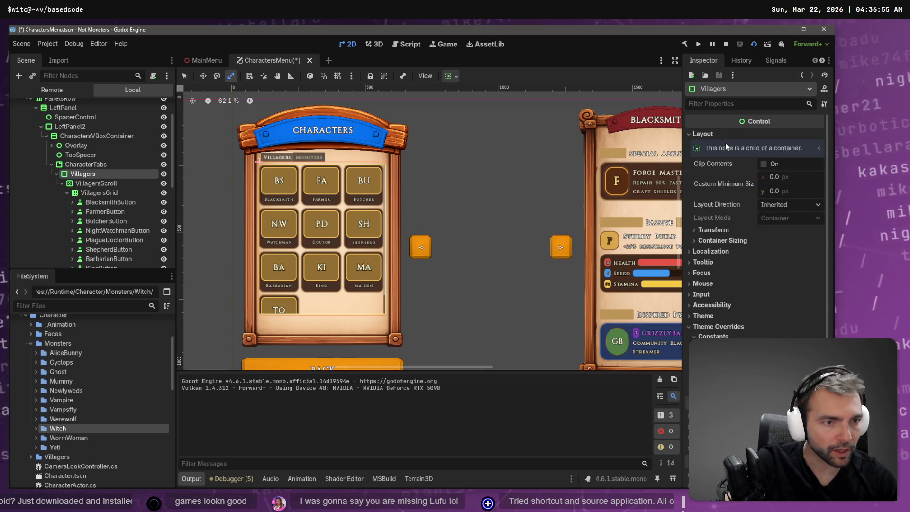
{"action": "left_click", "coordinate": [728, 230]}
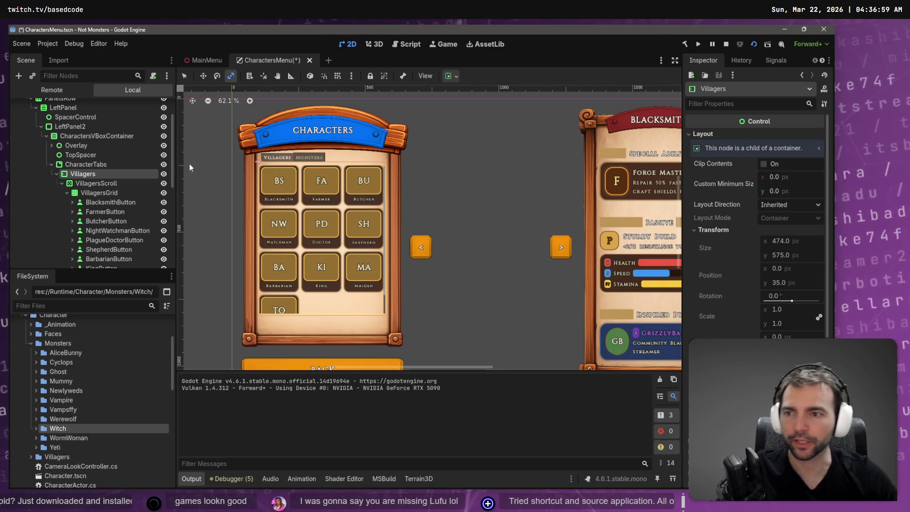
{"action": "left_click", "coordinate": [106, 164]}
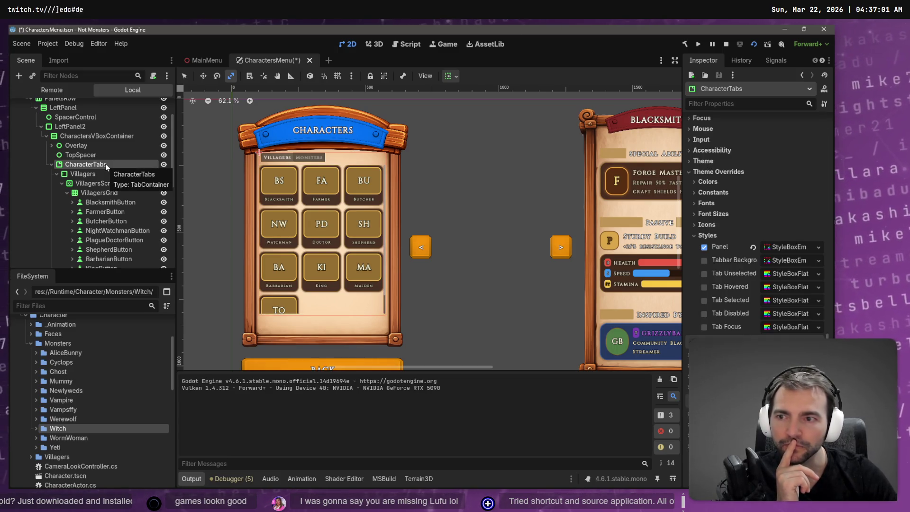
{"action": "left_click", "coordinate": [98, 137]}
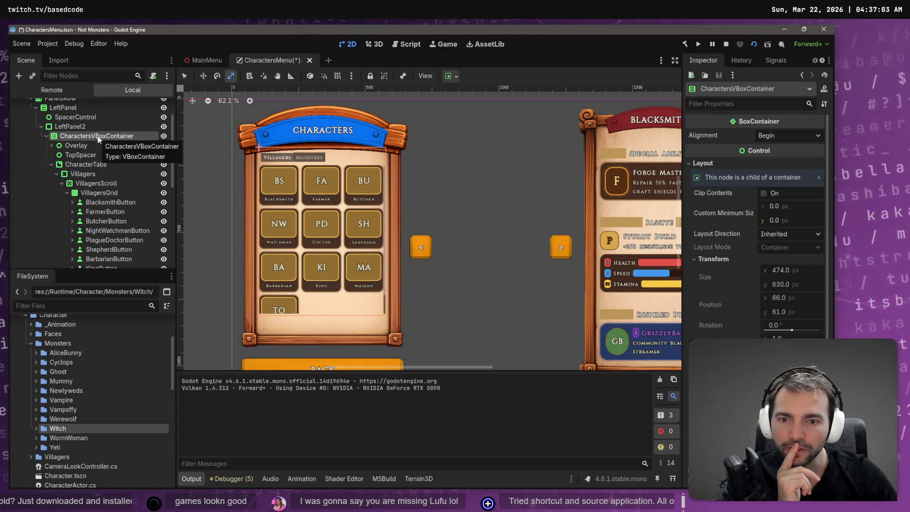
{"action": "left_click", "coordinate": [90, 129]}
{"action": "left_click", "coordinate": [90, 136]}
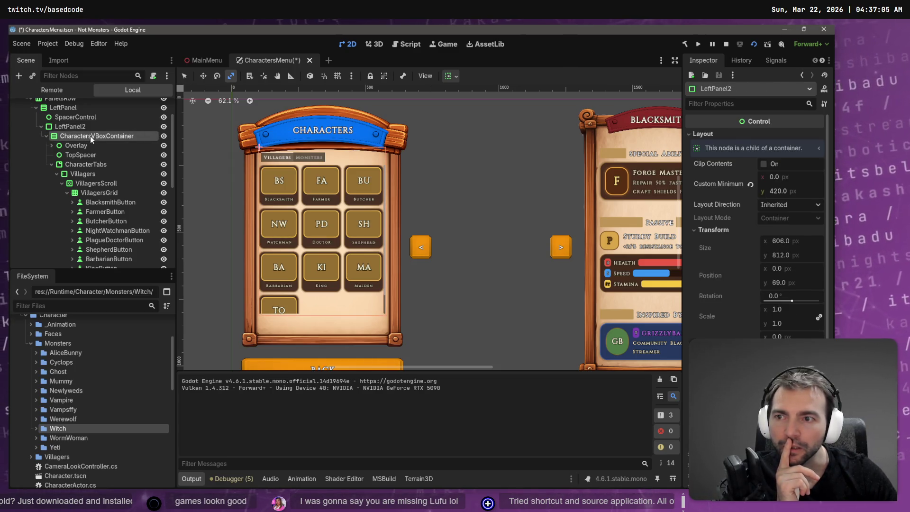
{"action": "scroll", "coordinate": [710, 249], "scroll_direction": "down", "scroll_amount": 5}
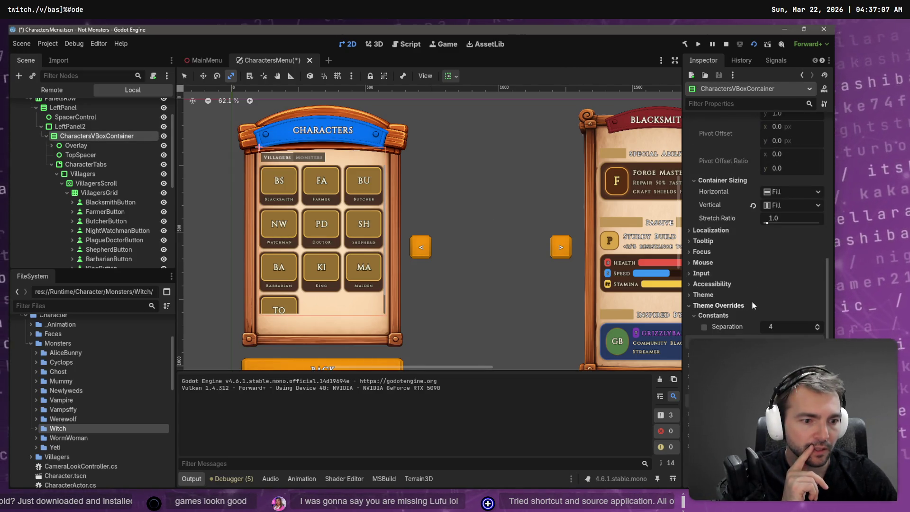
{"action": "scroll", "coordinate": [772, 260], "scroll_direction": "up", "scroll_amount": 3}
{"action": "scroll", "coordinate": [771, 259], "scroll_direction": "up", "scroll_amount": 2}
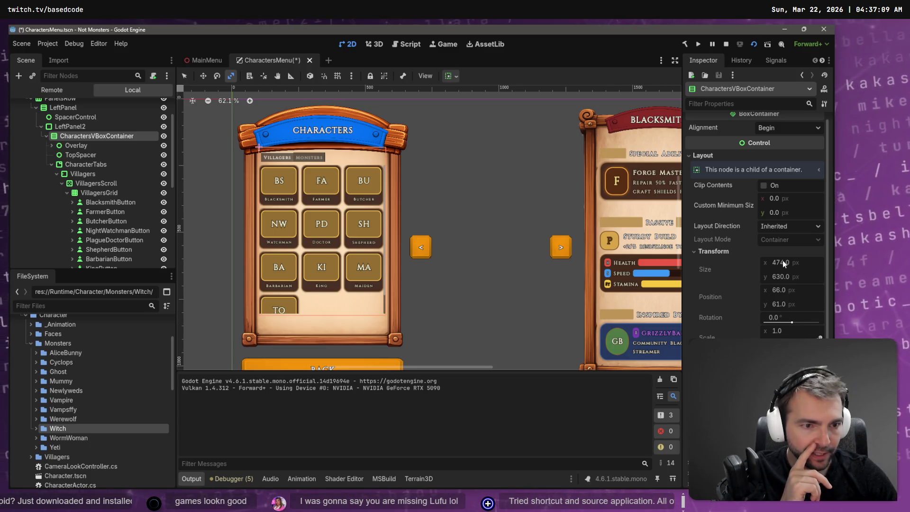
{"action": "scroll", "coordinate": [783, 260], "scroll_direction": "up", "scroll_amount": 1}
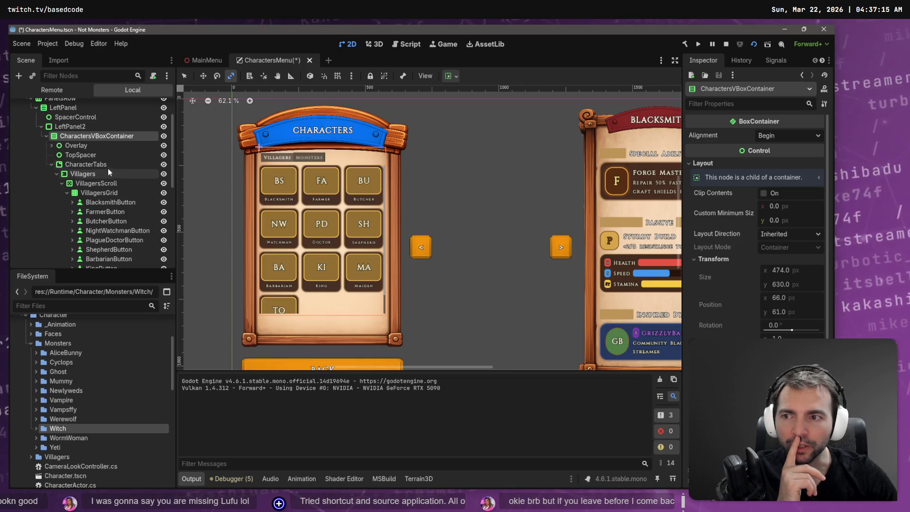
{"action": "left_click", "coordinate": [45, 136]}
{"action": "left_click", "coordinate": [70, 147]}
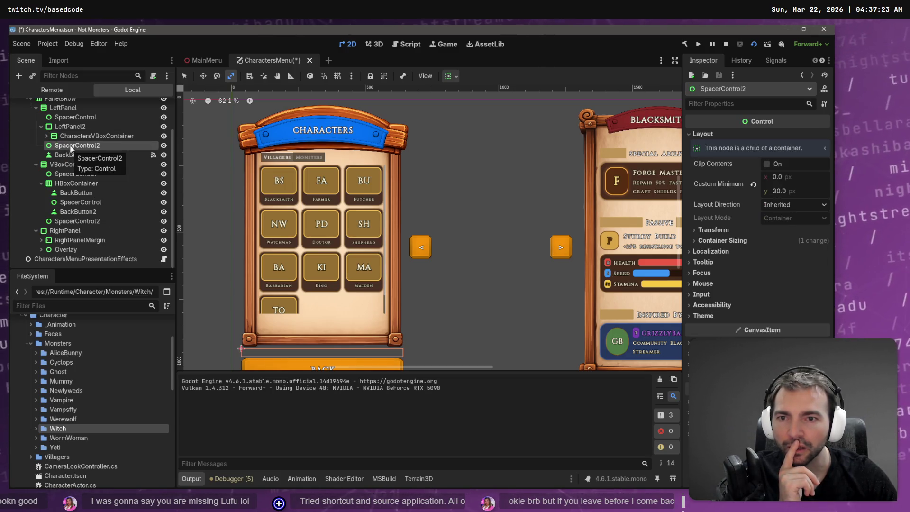
{"action": "left_click", "coordinate": [73, 137]}
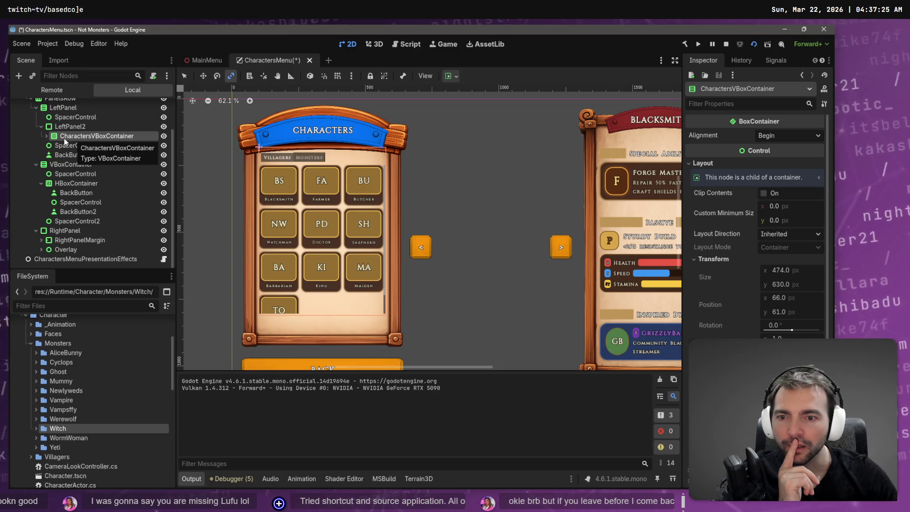
{"action": "left_click", "coordinate": [80, 147]}
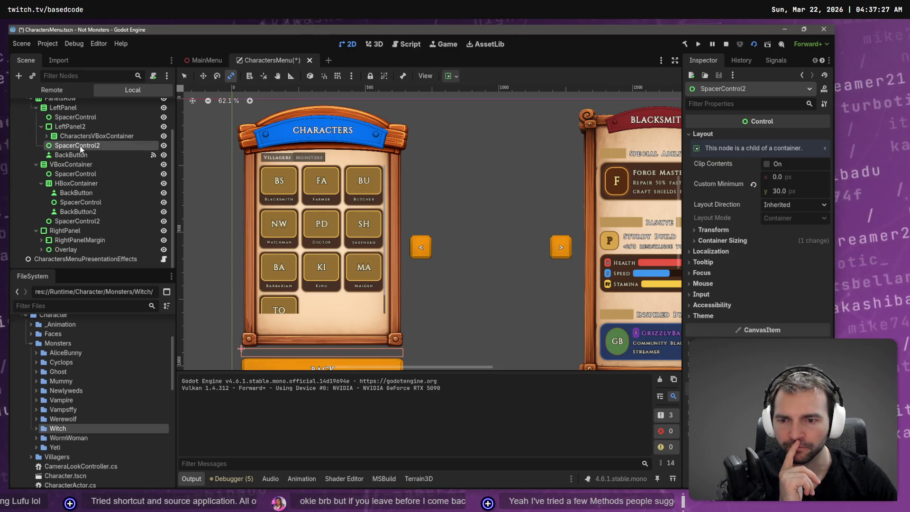
{"action": "left_click", "coordinate": [39, 124]}
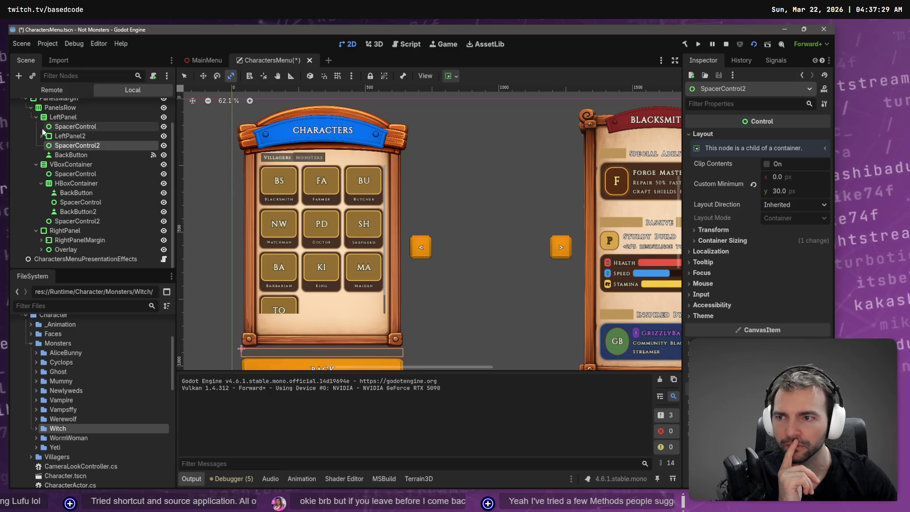
{"action": "left_click", "coordinate": [72, 138]}
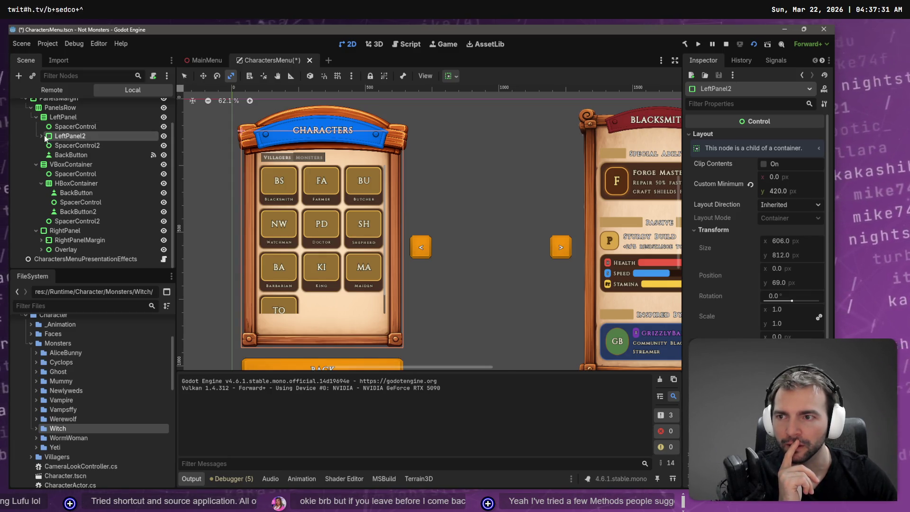
{"action": "double_click", "coordinate": [66, 138]}
{"action": "left_click", "coordinate": [41, 136]}
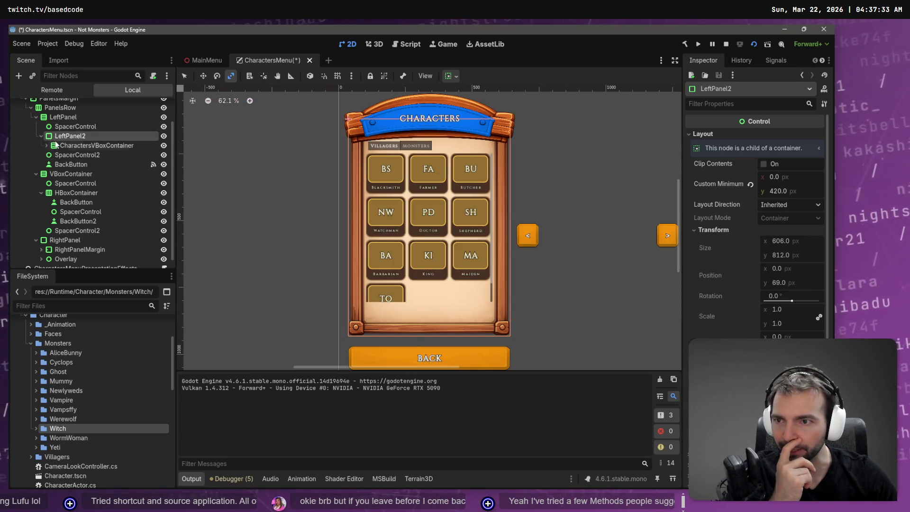
{"action": "left_click", "coordinate": [68, 145]}
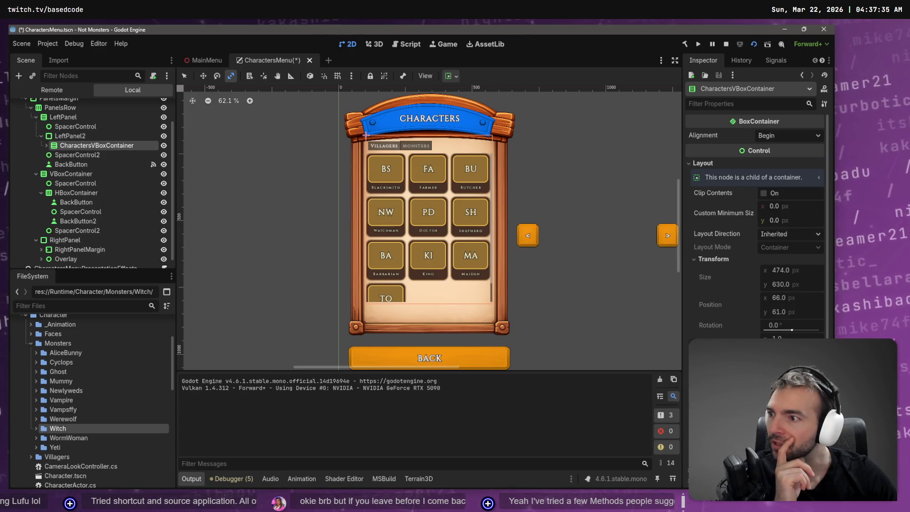
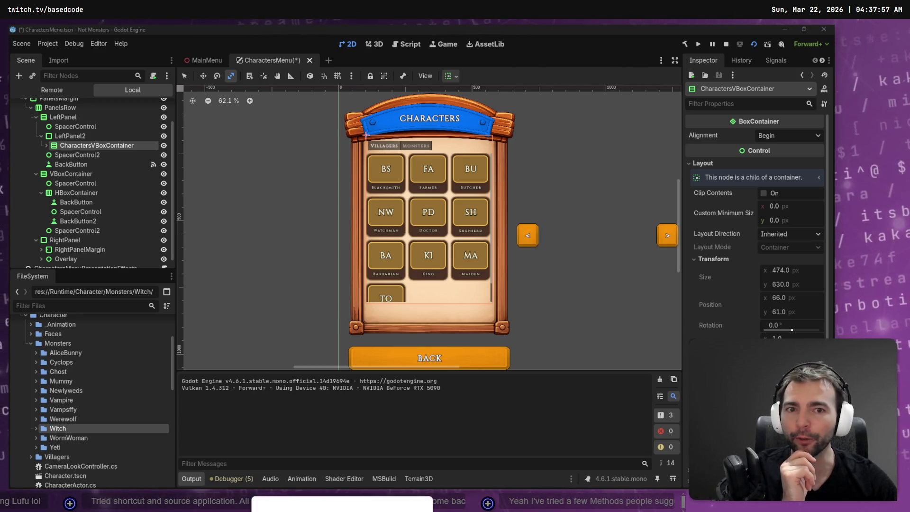
Enable CharactersVBoxContainer's Separation theme override and set it to 16.
{"action": "scroll", "coordinate": [775, 331], "scroll_direction": "down", "scroll_amount": 5}
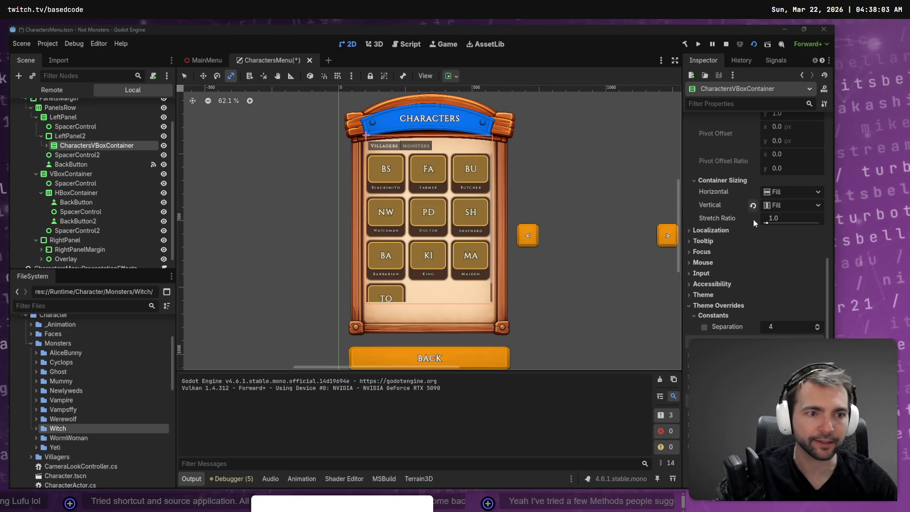
{"action": "left_click", "coordinate": [704, 327]}
{"action": "left_click", "coordinate": [791, 328]}
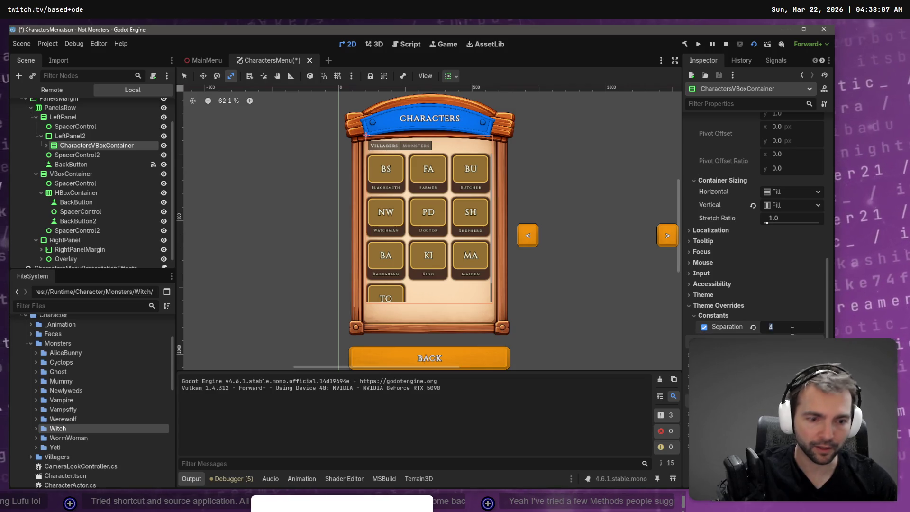
{"action": "type", "text": "16"}
{"action": "key", "text": "Return"}
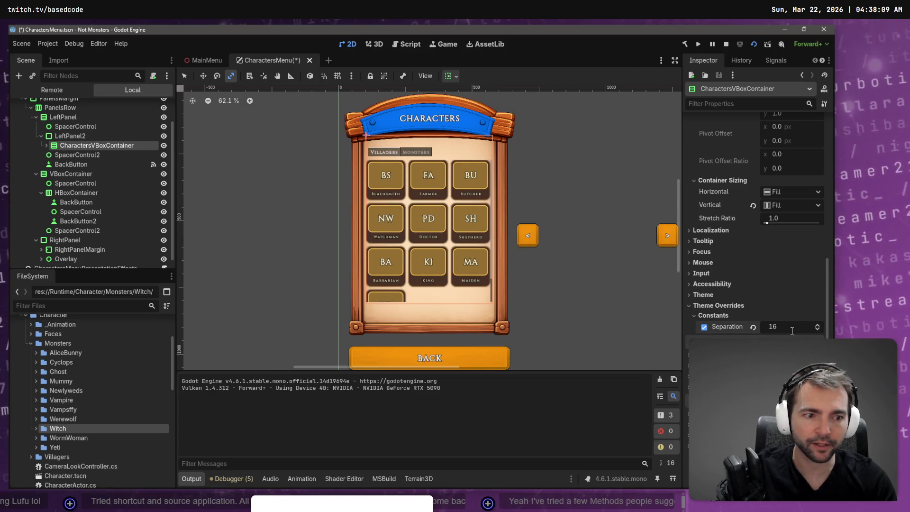
Lower the separation to 9, then check SpacerControl2's settings.
{"action": "left_click", "coordinate": [791, 328]}
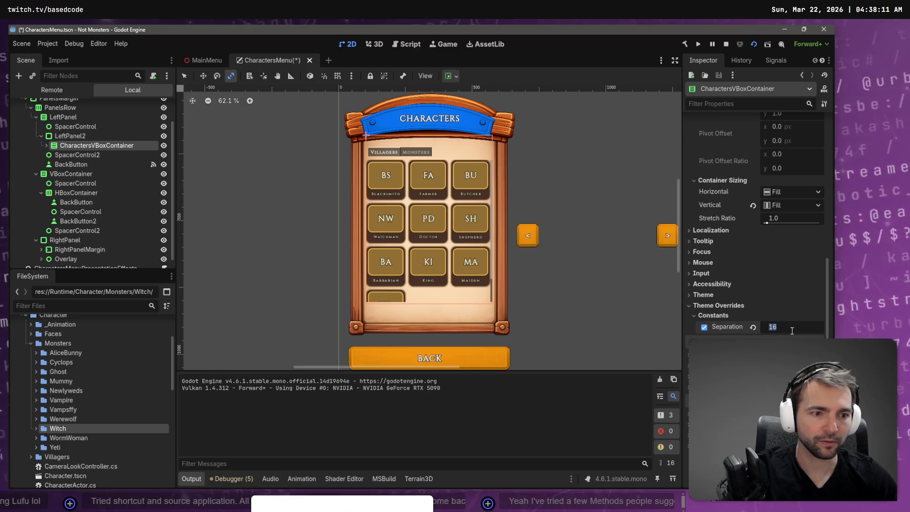
{"action": "type", "text": "9"}
{"action": "key", "text": "Return"}
{"action": "scroll", "coordinate": [791, 330], "scroll_direction": "up", "scroll_amount": 1}
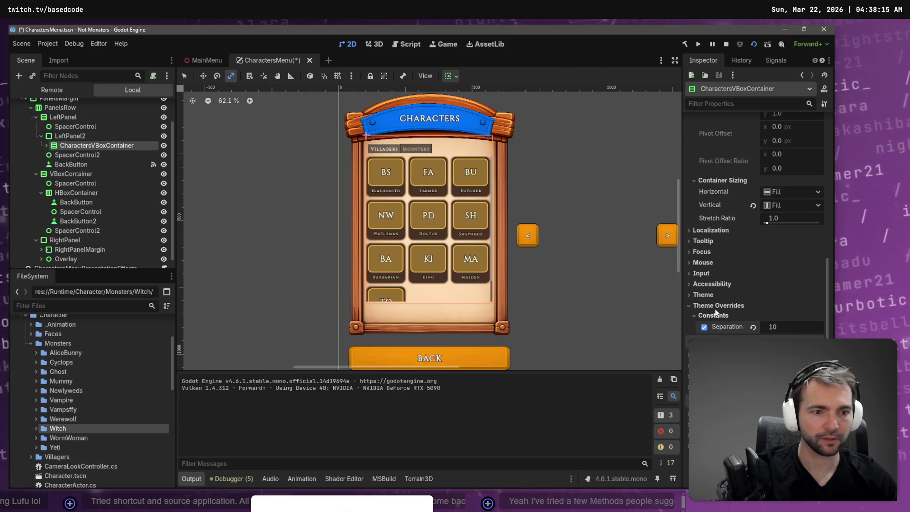
{"action": "scroll", "coordinate": [715, 238], "scroll_direction": "up", "scroll_amount": 8}
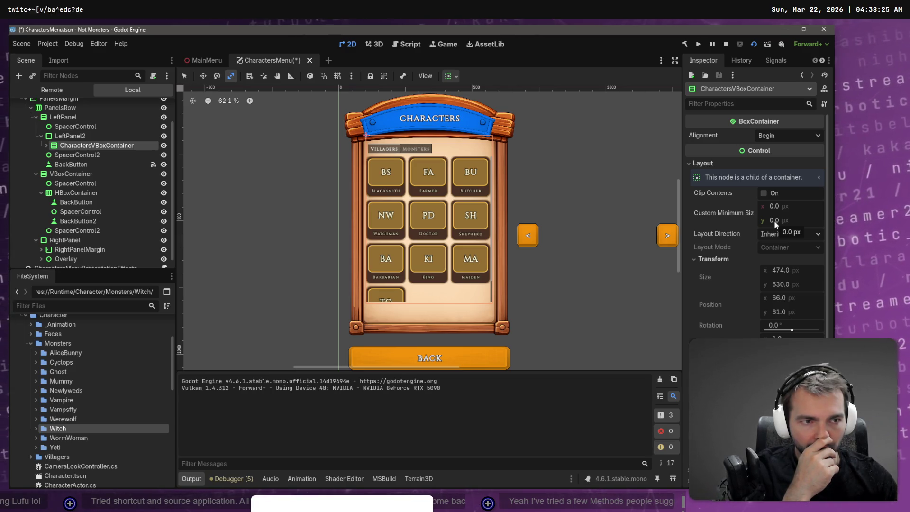
{"action": "scroll", "coordinate": [758, 213], "scroll_direction": "down", "scroll_amount": 5}
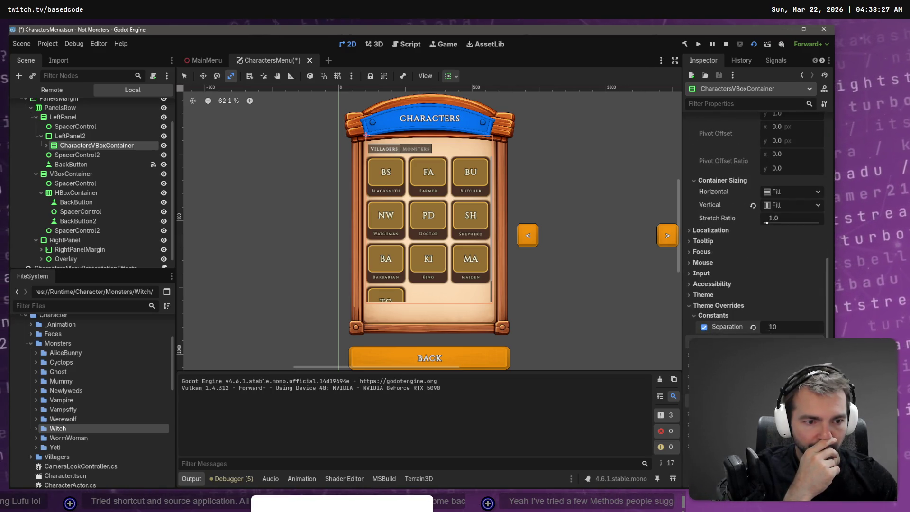
{"action": "left_click", "coordinate": [58, 156]}
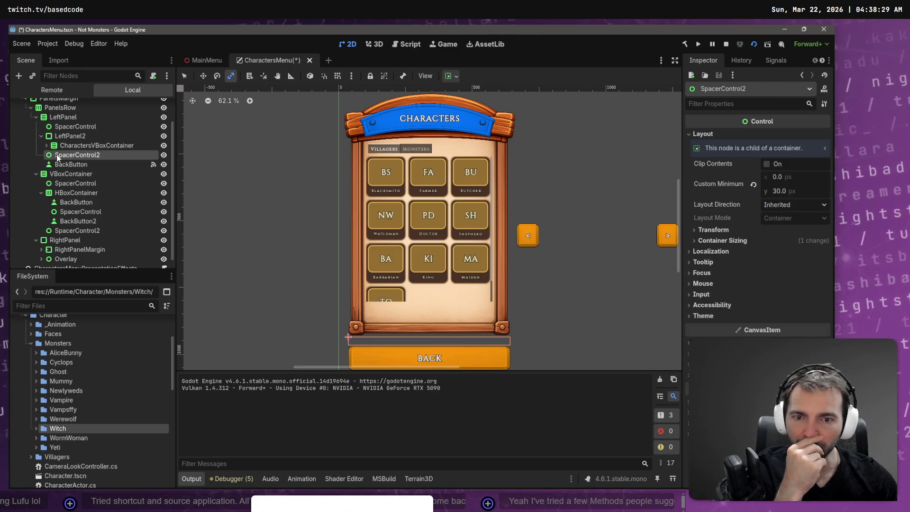
Reselect CharactersVBoxContainer and expand its children in the Scene tree, collapsing CharacterTabs.
{"action": "left_click", "coordinate": [67, 147]}
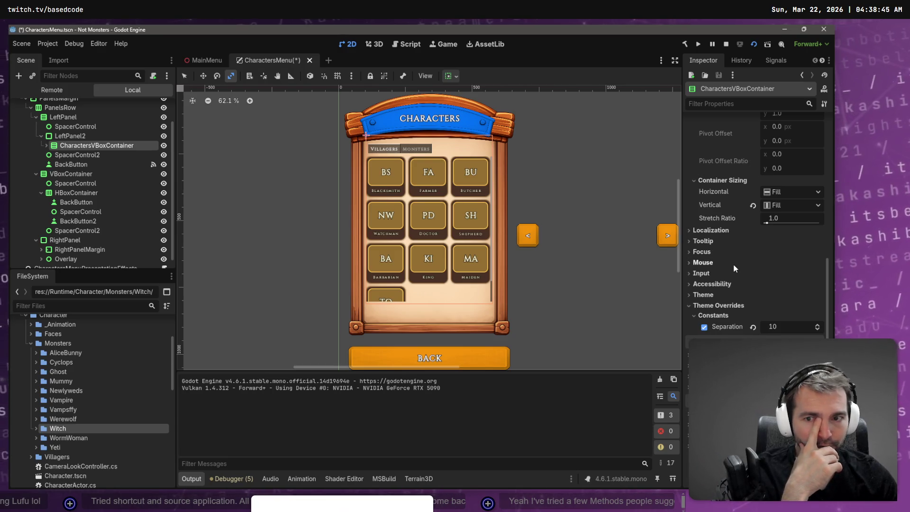
{"action": "left_click", "coordinate": [46, 145]}
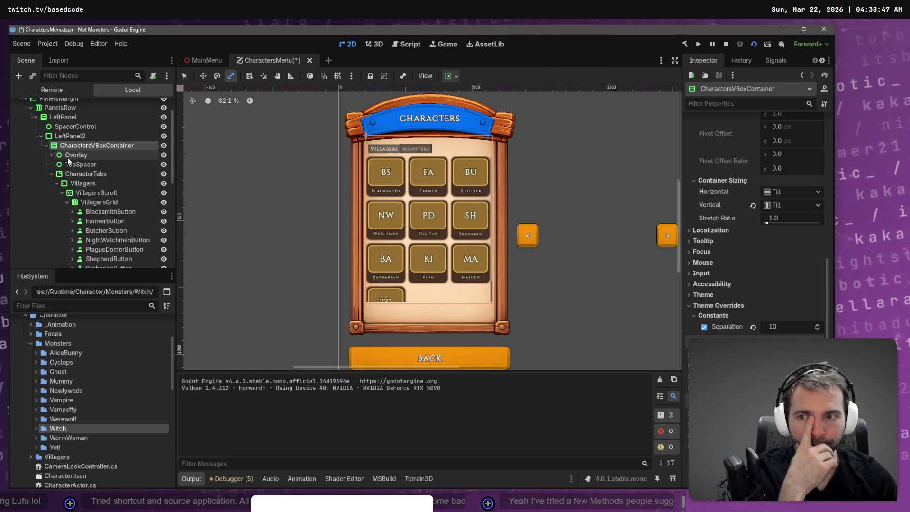
{"action": "left_click", "coordinate": [51, 173]}
{"action": "double_click", "coordinate": [88, 147]}
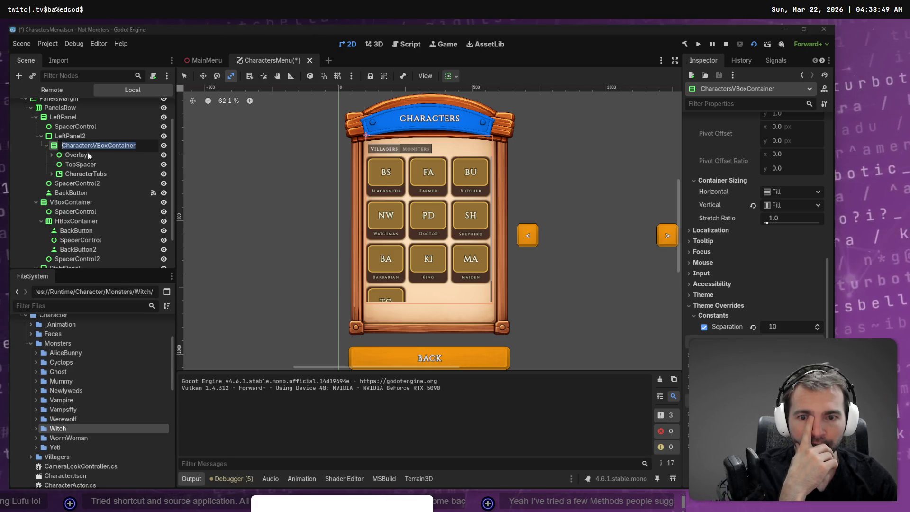
Inspect the Overlay, TopSpacer, SpacerControl2 and CharacterTabs node properties.
{"action": "left_click", "coordinate": [90, 154]}
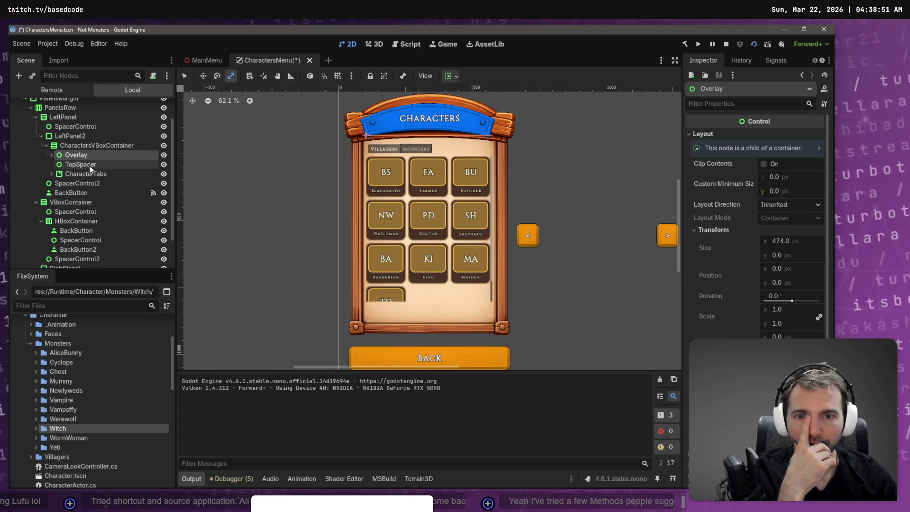
{"action": "left_click", "coordinate": [90, 164]}
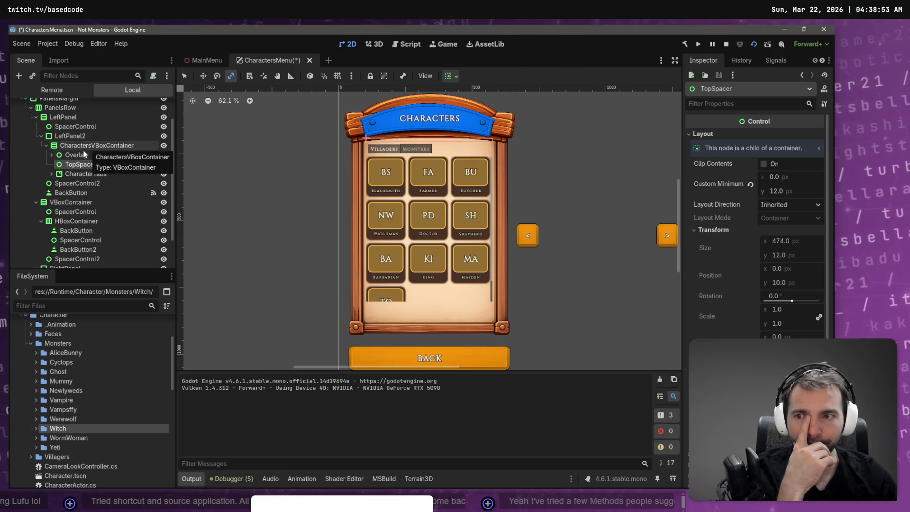
{"action": "left_click", "coordinate": [83, 154]}
{"action": "left_click", "coordinate": [101, 144]}
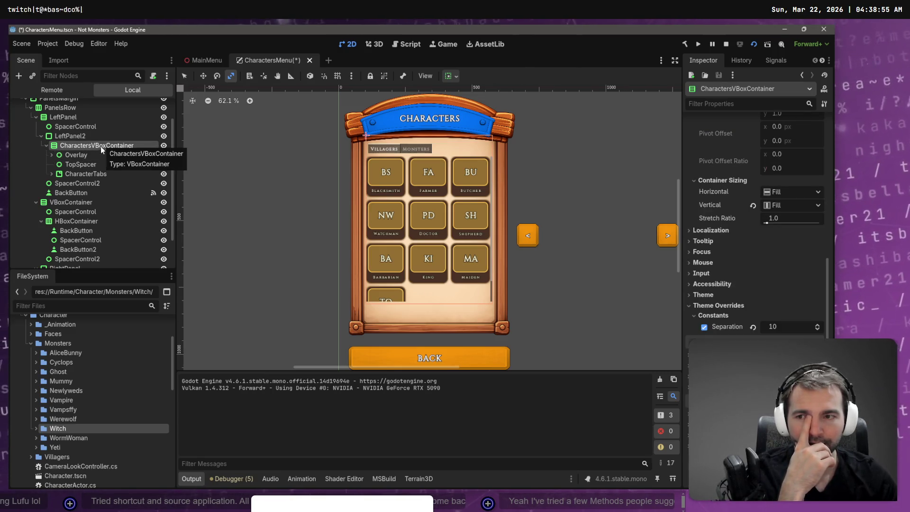
{"action": "left_click", "coordinate": [92, 183]}
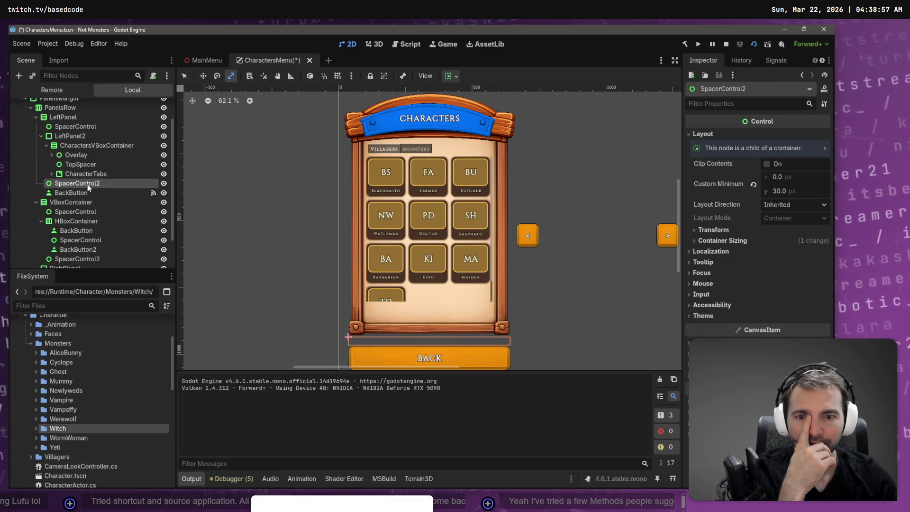
{"action": "left_click", "coordinate": [81, 174]}
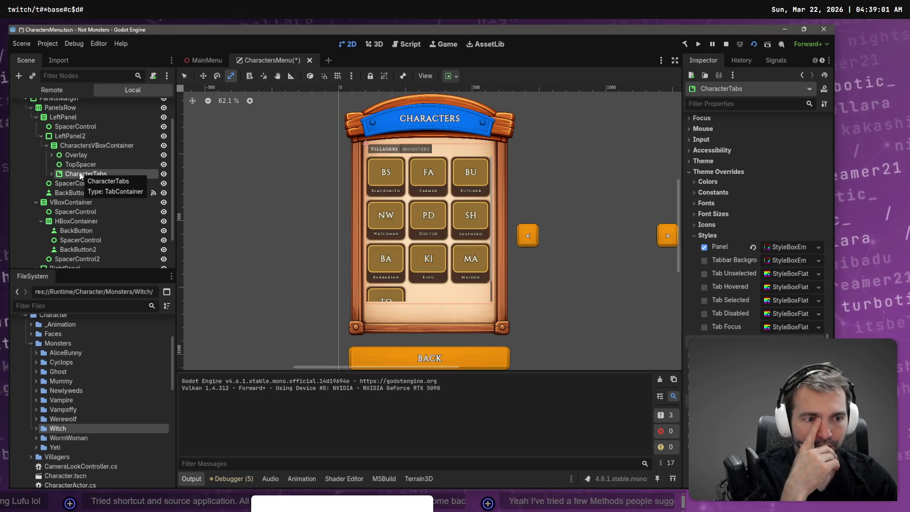
{"action": "scroll", "coordinate": [757, 265], "scroll_direction": "up", "scroll_amount": 10}
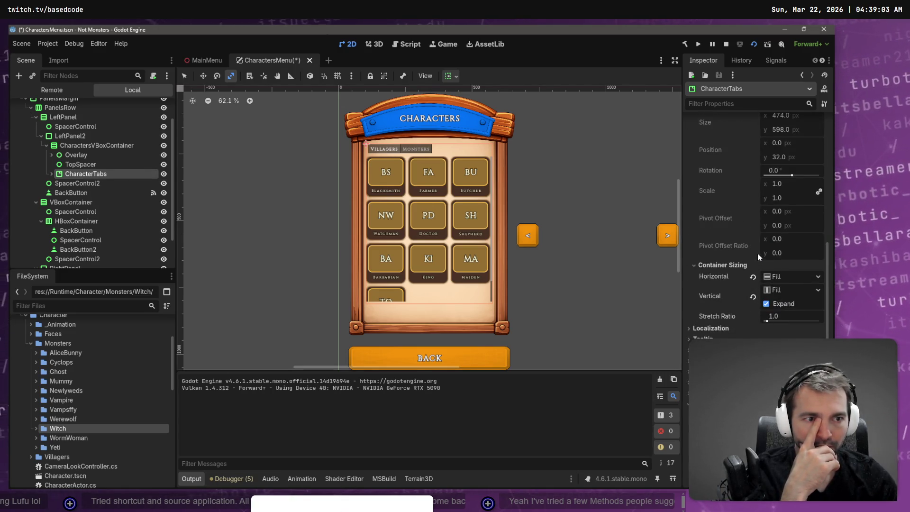
{"action": "scroll", "coordinate": [757, 252], "scroll_direction": "down", "scroll_amount": 2}
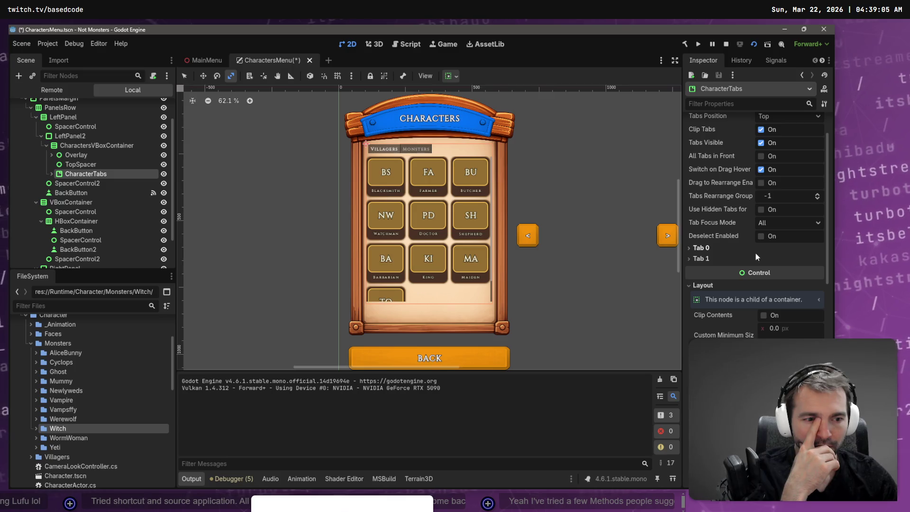
{"action": "scroll", "coordinate": [763, 251], "scroll_direction": "up", "scroll_amount": 2}
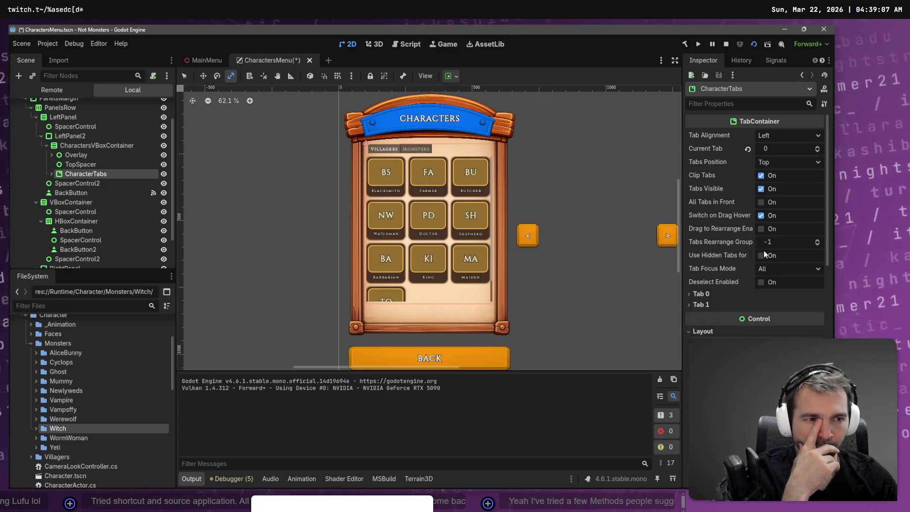
{"action": "scroll", "coordinate": [763, 249], "scroll_direction": "down", "scroll_amount": 6}
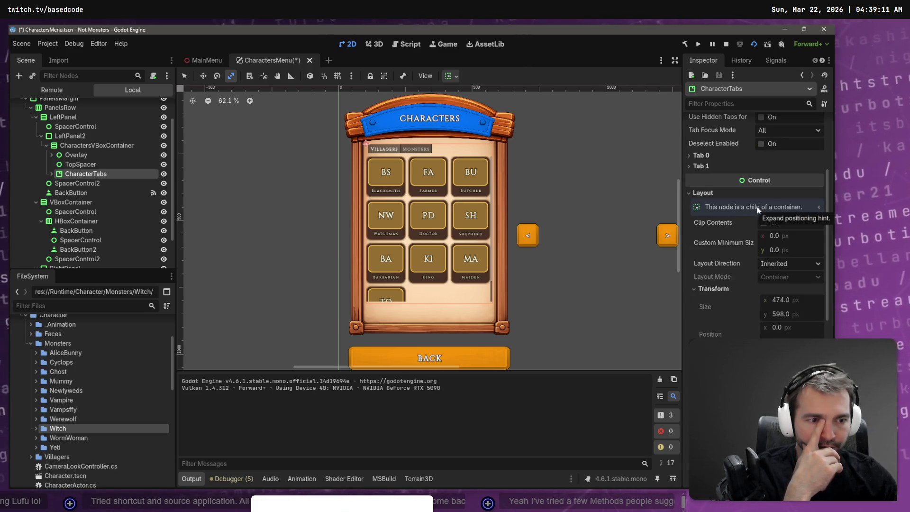
{"action": "scroll", "coordinate": [757, 206], "scroll_direction": "down", "scroll_amount": 4}
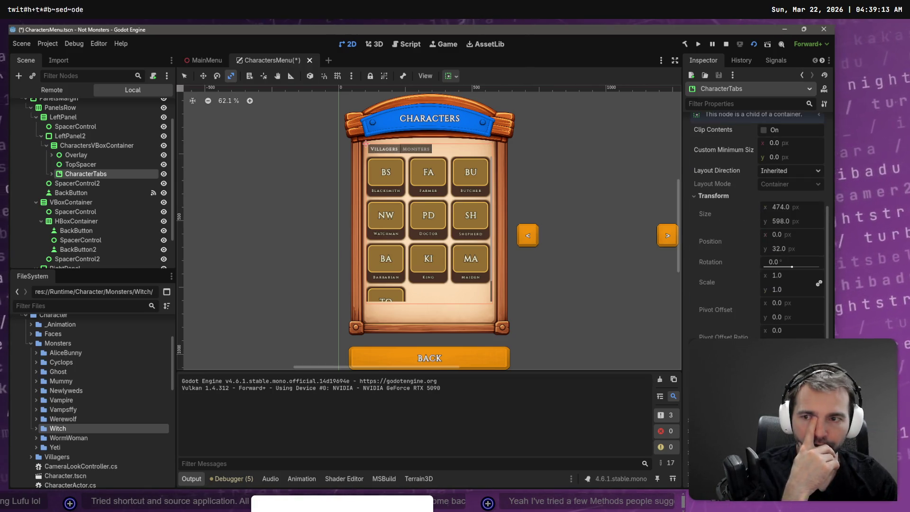
{"action": "left_click", "coordinate": [76, 145]}
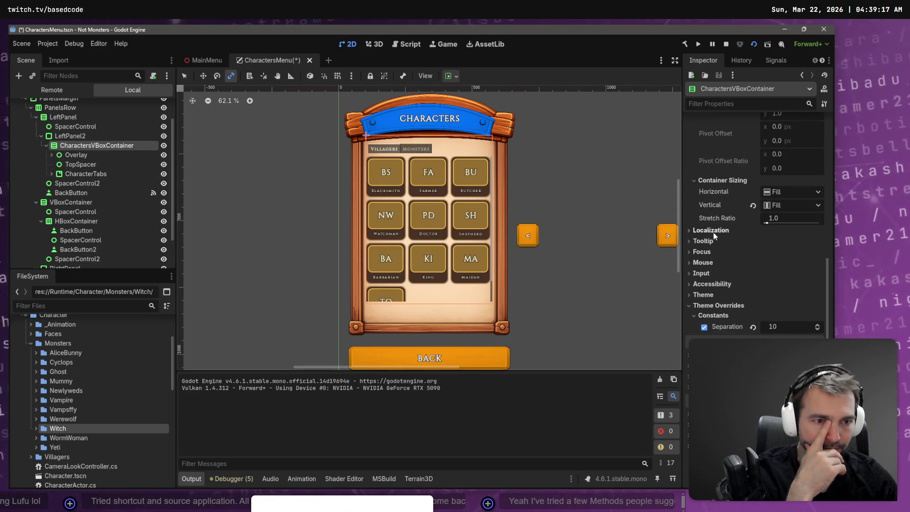
{"action": "left_click", "coordinate": [791, 204]}
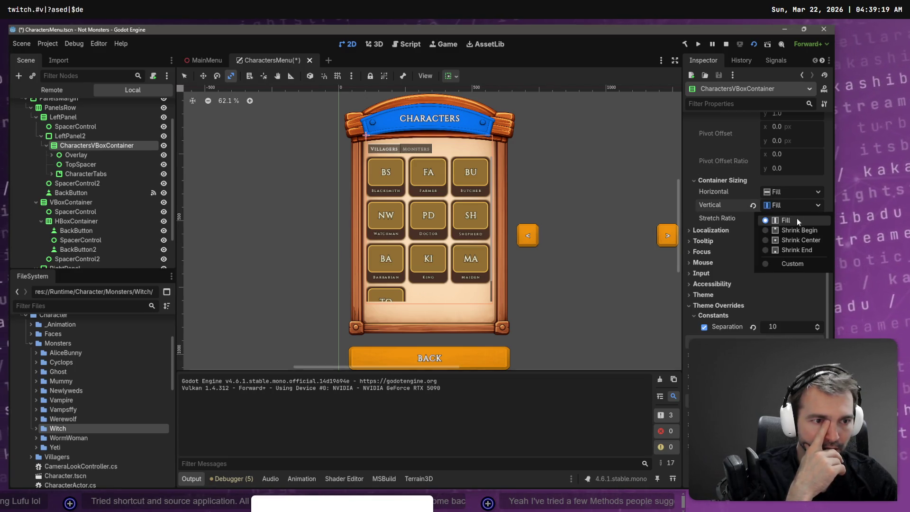
{"action": "left_click", "coordinate": [803, 220]}
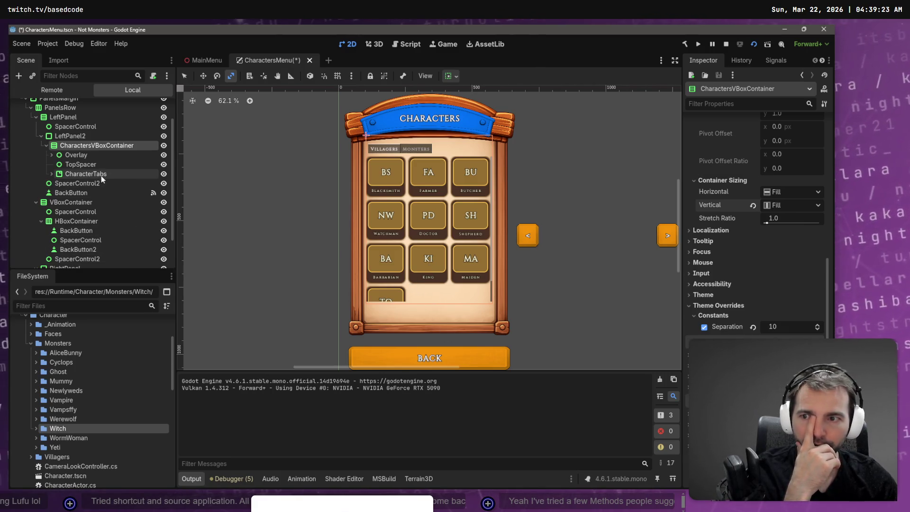
{"action": "left_click", "coordinate": [46, 145]}
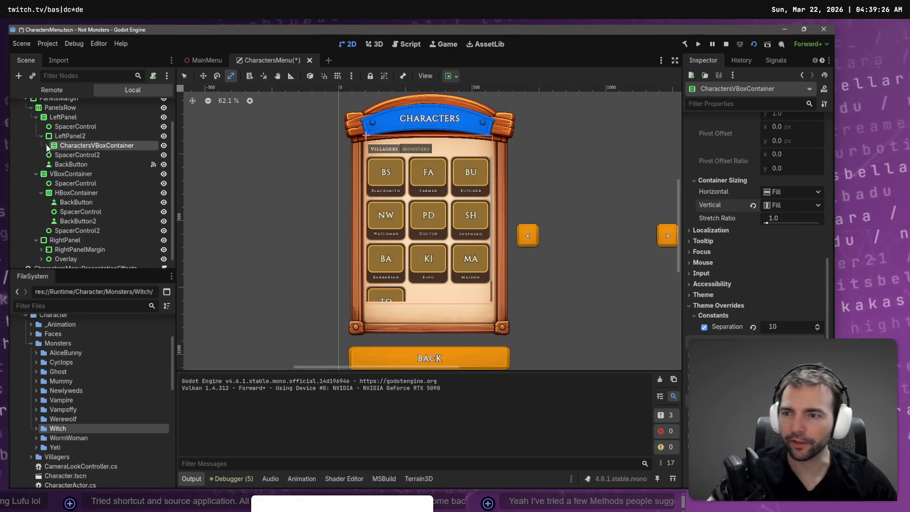
{"action": "left_click", "coordinate": [82, 136]}
{"action": "left_click", "coordinate": [77, 145]}
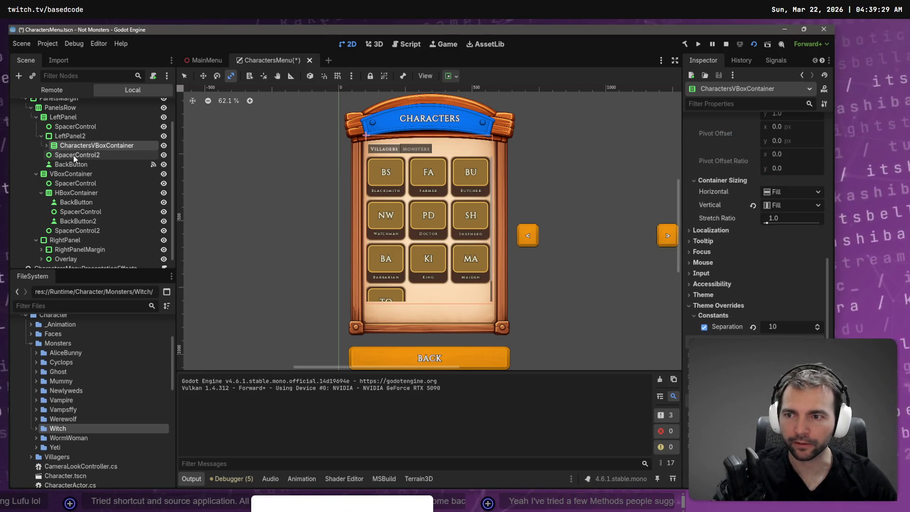
{"action": "left_click", "coordinate": [74, 155]}
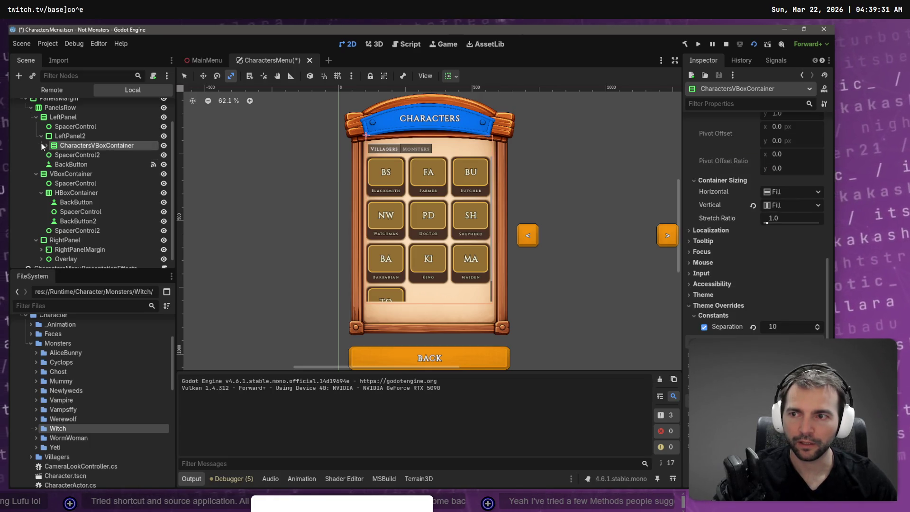
{"action": "left_click", "coordinate": [43, 146]}
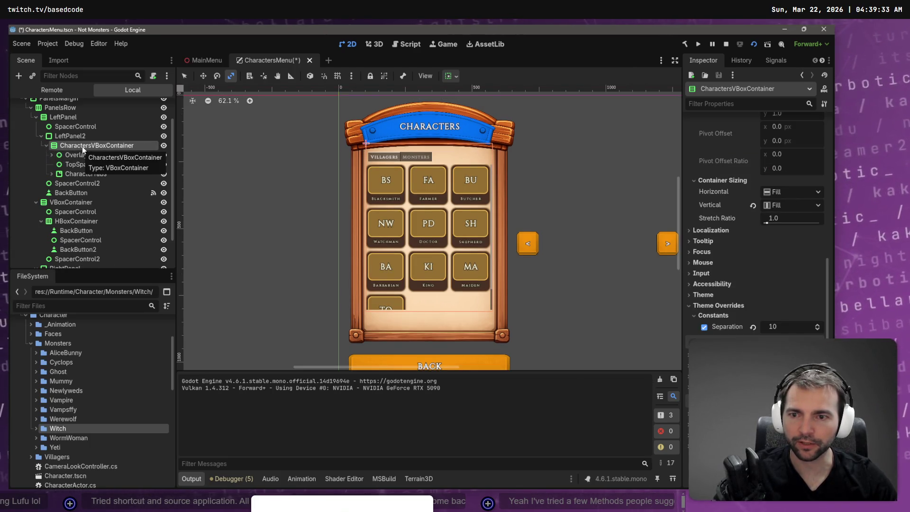
Add a plain Control child node to CharactersVBoxContainer.
{"action": "right_click", "coordinate": [83, 148]}
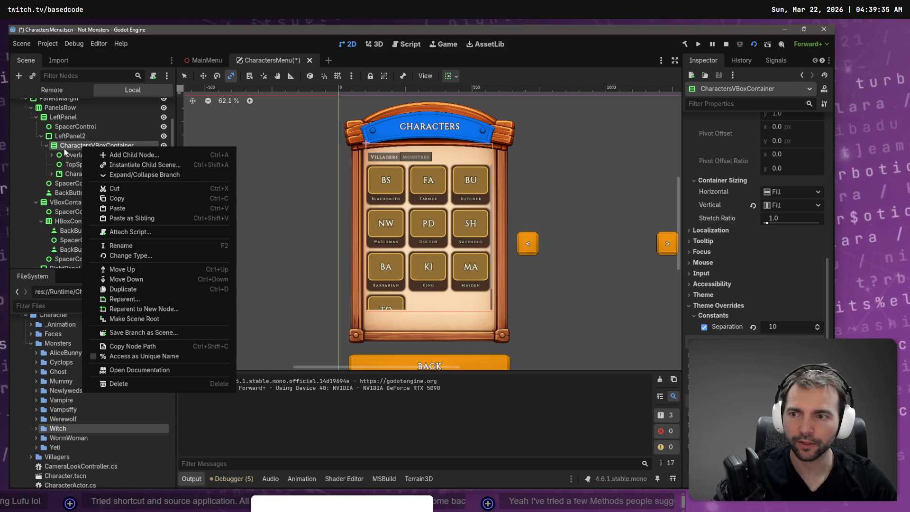
{"action": "left_click", "coordinate": [127, 154]}
{"action": "double_click", "coordinate": [335, 140]}
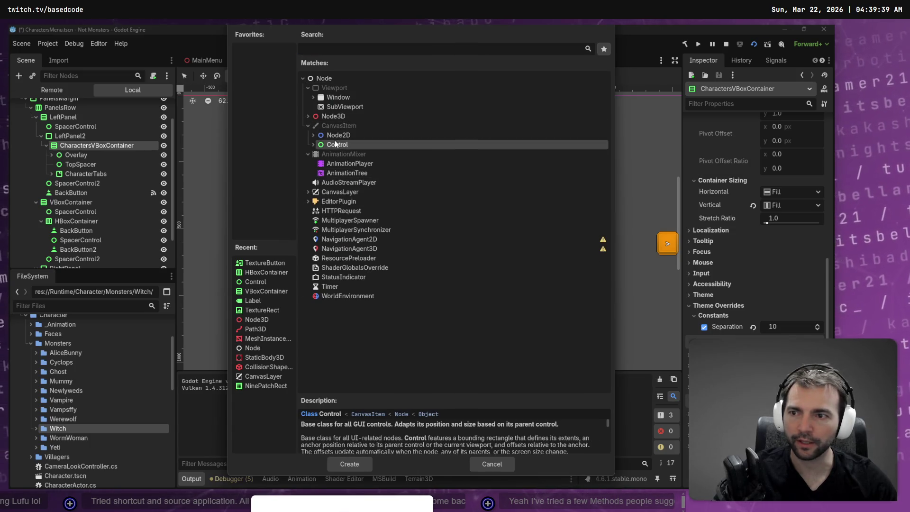
Turn on the Control node's vertical Expand under Layout > Container Sizing.
{"action": "left_click", "coordinate": [705, 135]}
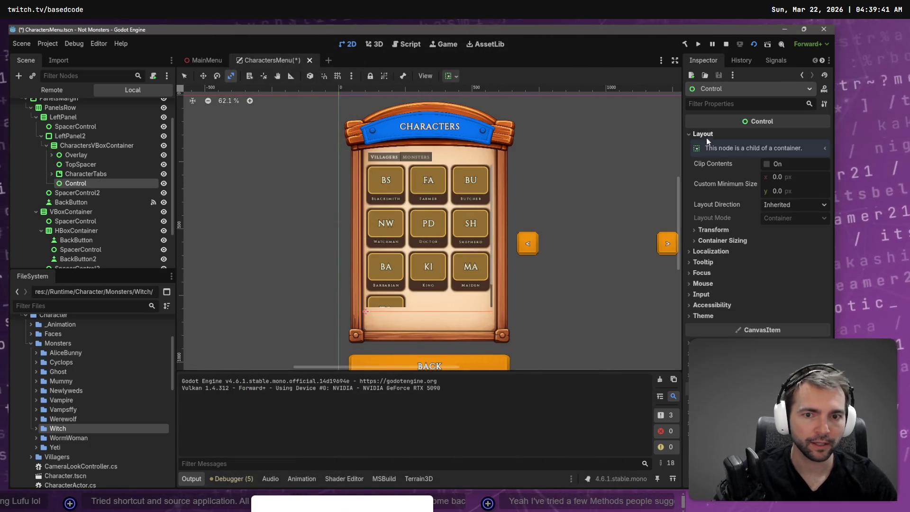
{"action": "left_click", "coordinate": [717, 239]}
{"action": "left_click", "coordinate": [769, 280]}
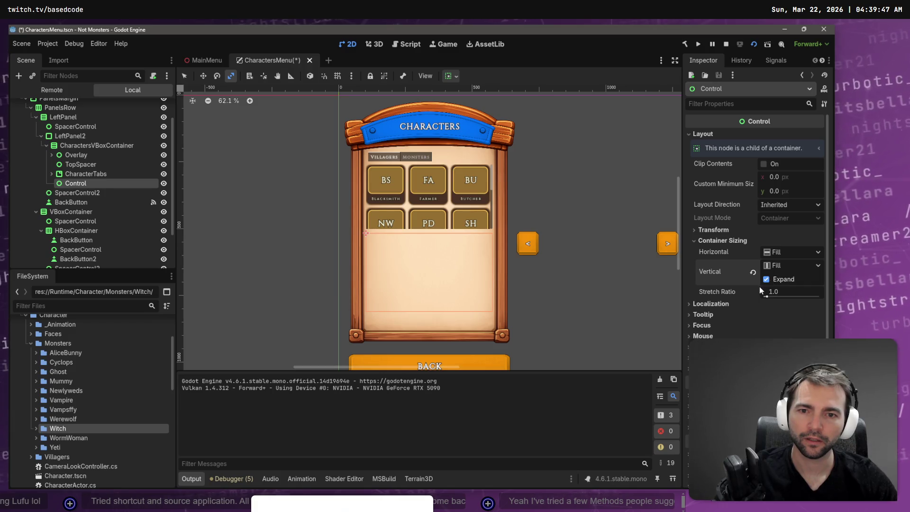
{"action": "left_click", "coordinate": [100, 143]}
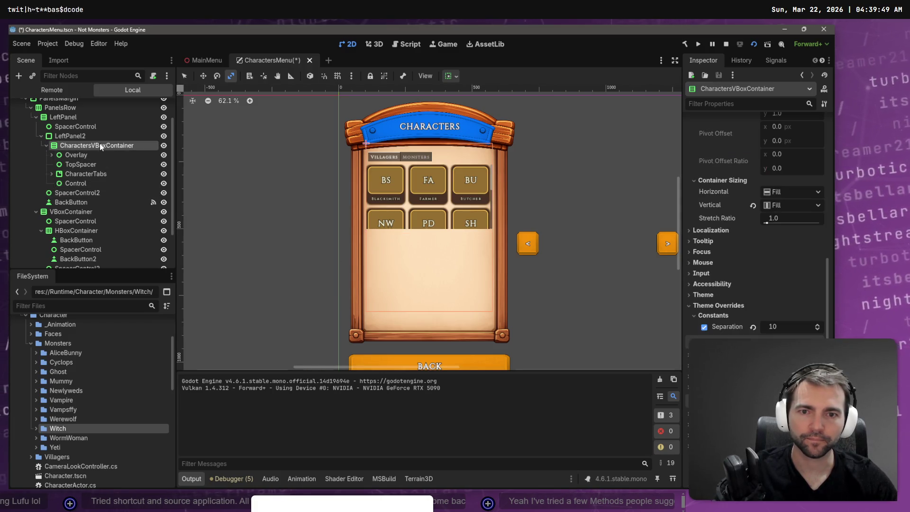
{"action": "scroll", "coordinate": [757, 225], "scroll_direction": "up", "scroll_amount": 5}
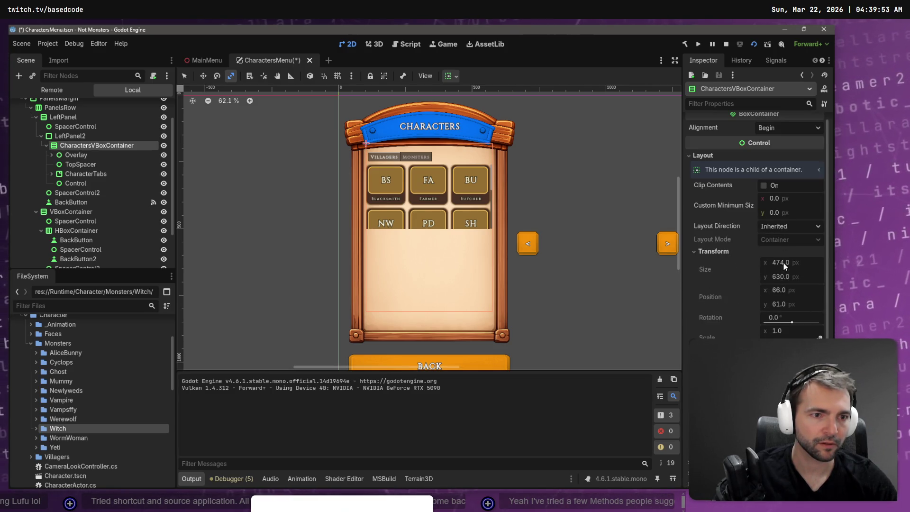
{"action": "scroll", "coordinate": [777, 269], "scroll_direction": "down", "scroll_amount": 3}
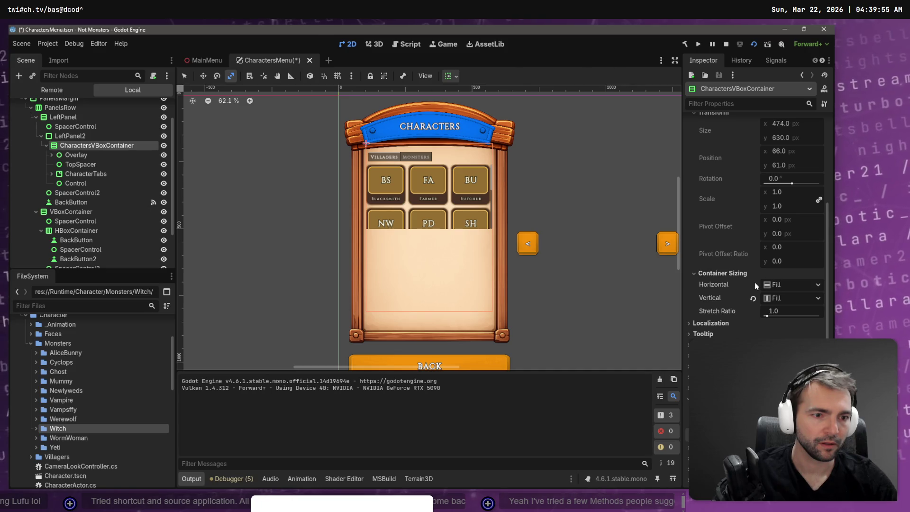
{"action": "left_click", "coordinate": [773, 300]}
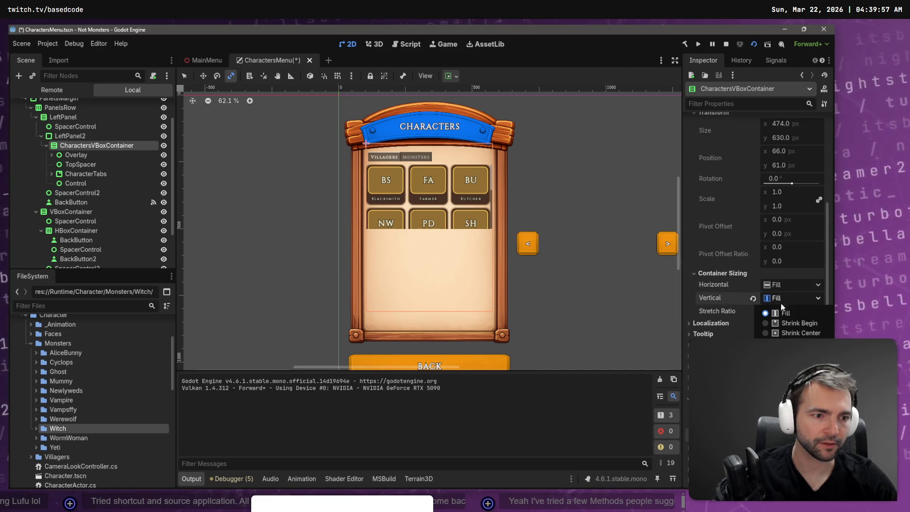
{"action": "left_click", "coordinate": [767, 316]}
{"action": "left_click_drag", "start_coordinate": [770, 315], "coordinate": [771, 318]}
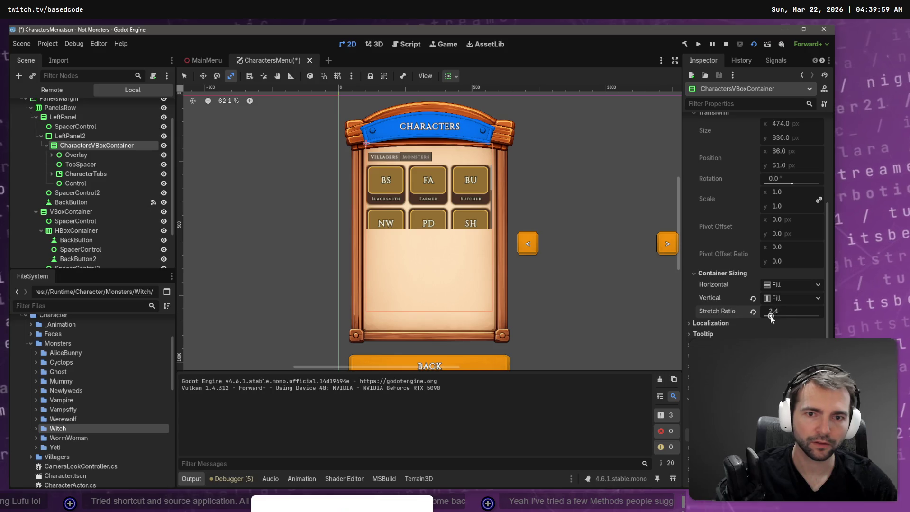
{"action": "left_click", "coordinate": [752, 312]}
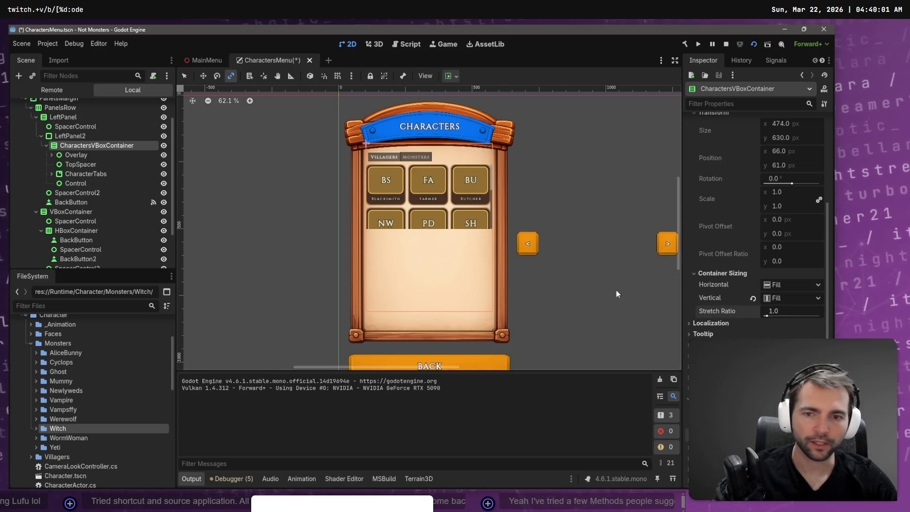
{"action": "left_click", "coordinate": [95, 136]}
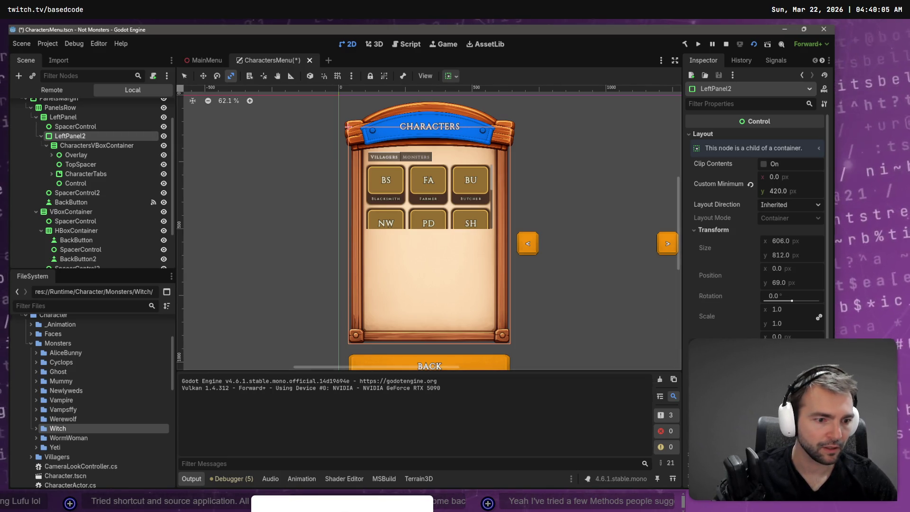
{"action": "scroll", "coordinate": [716, 314], "scroll_direction": "down", "scroll_amount": 3}
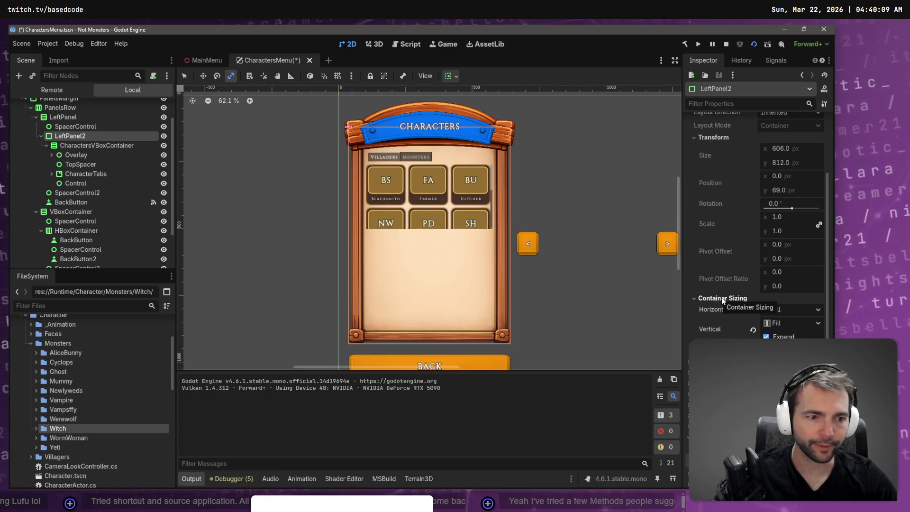
{"action": "scroll", "coordinate": [721, 300], "scroll_direction": "down", "scroll_amount": 2}
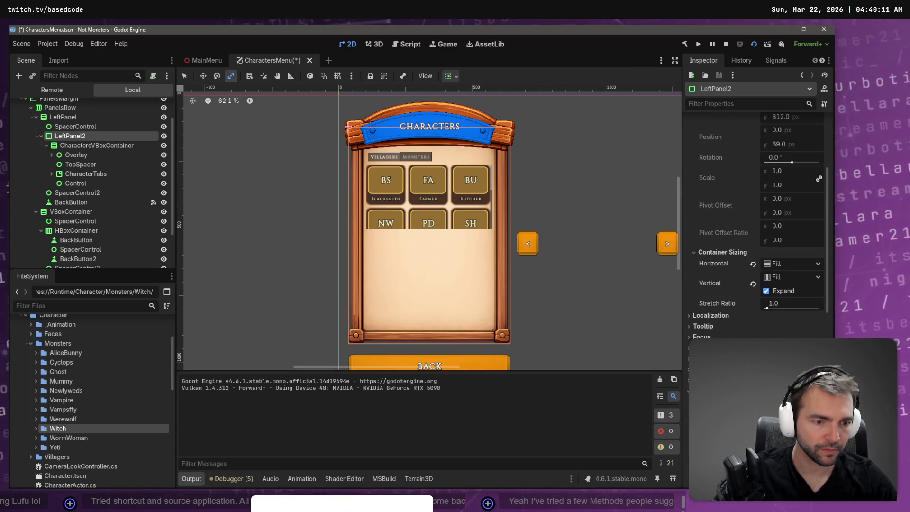
{"action": "scroll", "coordinate": [709, 331], "scroll_direction": "down", "scroll_amount": 3}
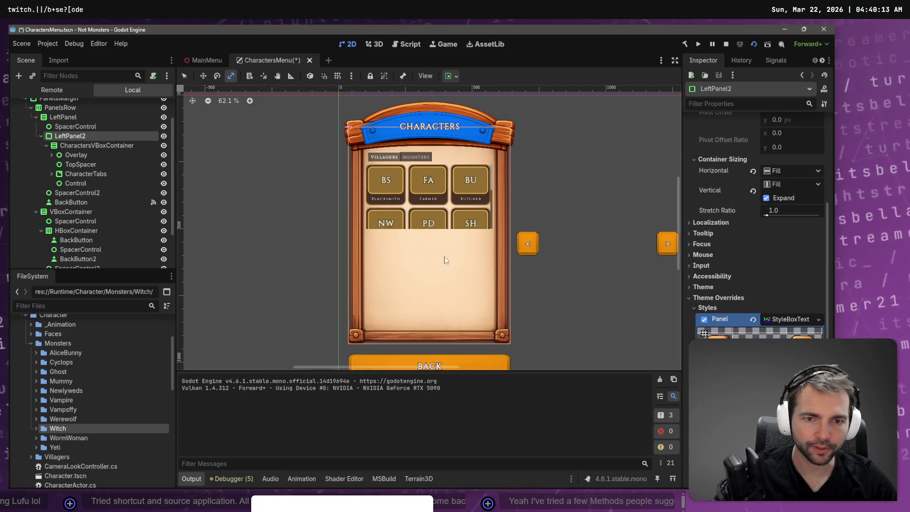
{"action": "left_click", "coordinate": [97, 187]}
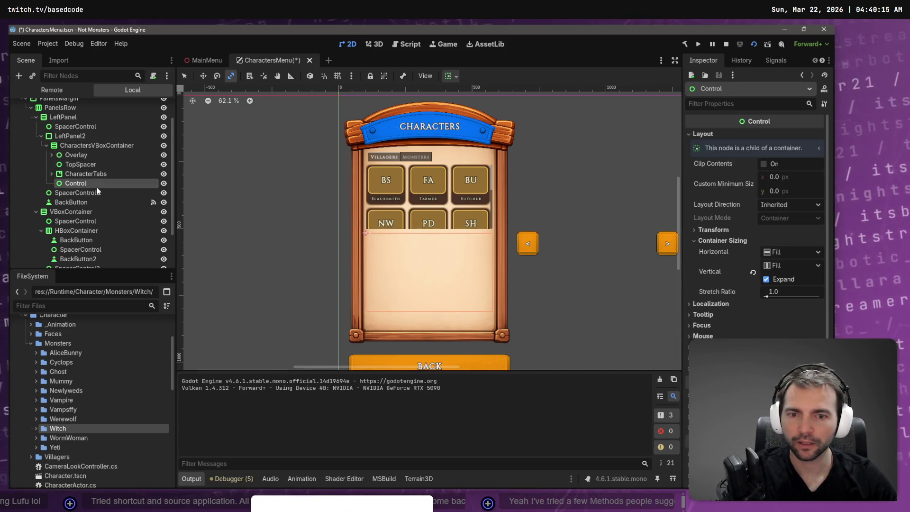
Delete the Control node and click through SpacerControl2, BackButton and CharactersVBoxContainer.
{"action": "key", "text": "Delete"}
{"action": "key", "text": "Return"}
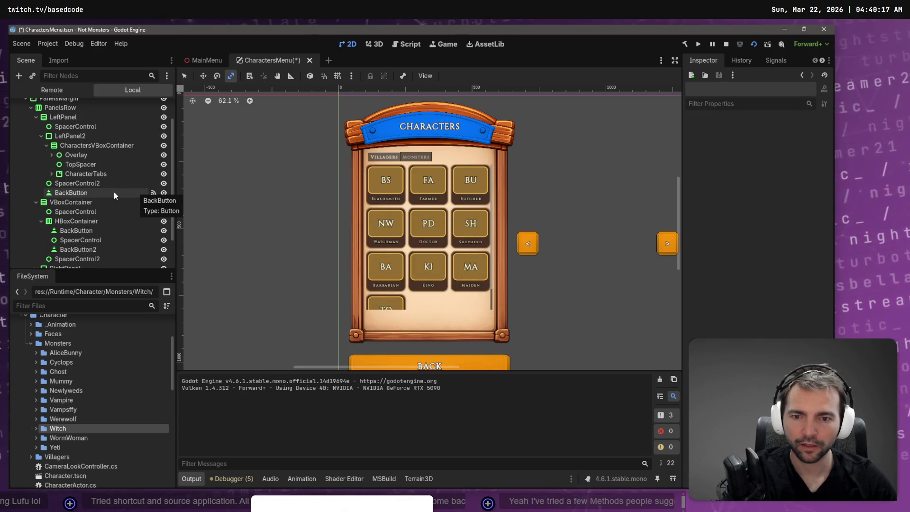
{"action": "left_click", "coordinate": [81, 185]}
{"action": "left_click", "coordinate": [79, 192]}
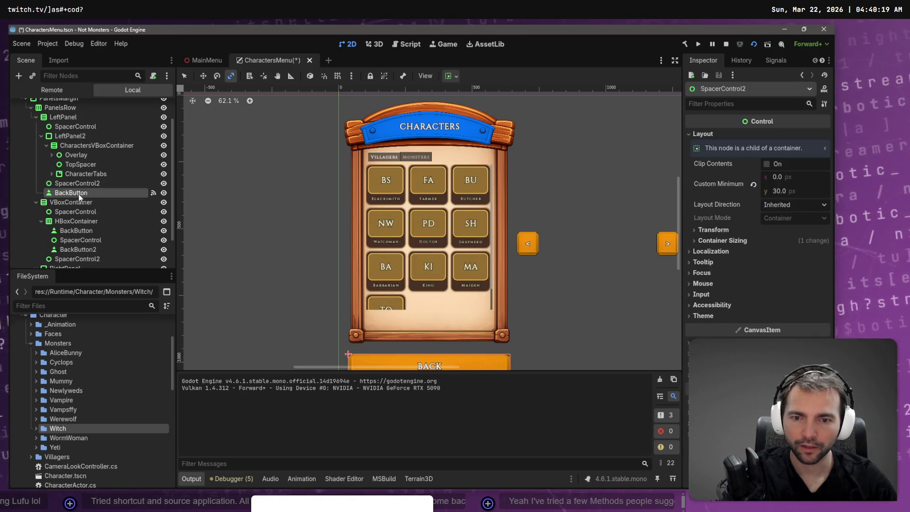
{"action": "left_click", "coordinate": [77, 183]}
{"action": "left_click", "coordinate": [75, 146]}
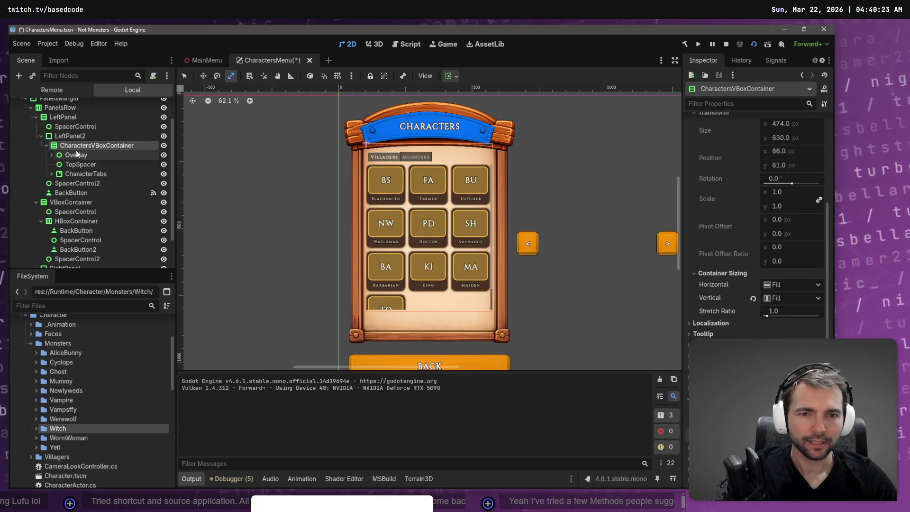
Review CharactersVBoxContainer's Inspector and its child-positioning note, then select LeftPanel2.
{"action": "scroll", "coordinate": [767, 252], "scroll_direction": "up", "scroll_amount": 5}
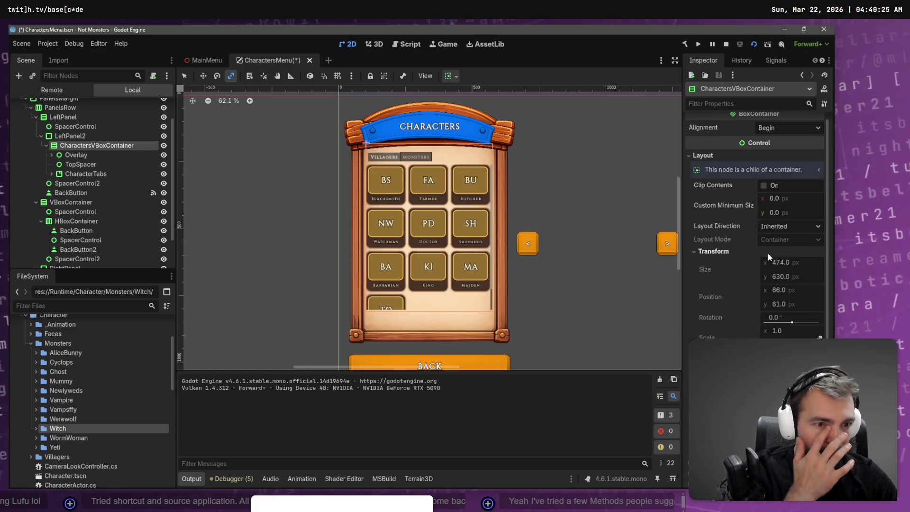
{"action": "scroll", "coordinate": [756, 227], "scroll_direction": "down", "scroll_amount": 5}
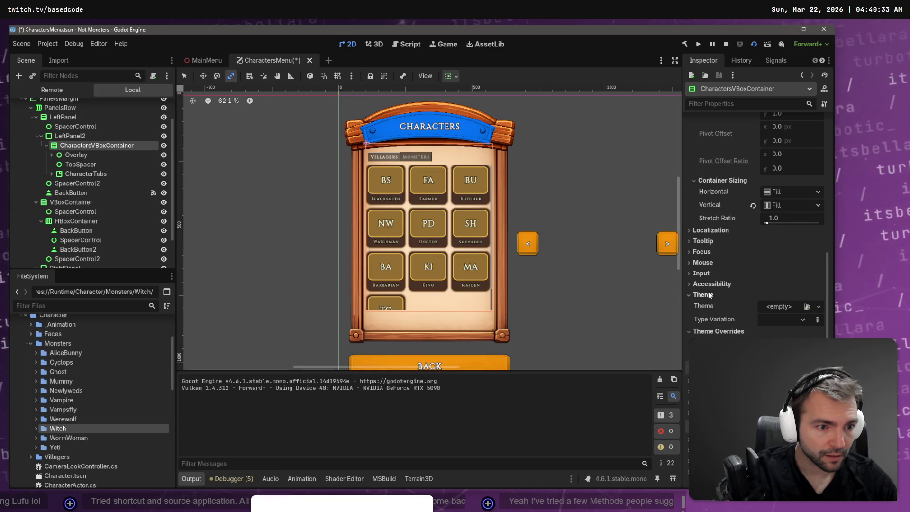
{"action": "left_click", "coordinate": [711, 231]}
{"action": "scroll", "coordinate": [737, 217], "scroll_direction": "up", "scroll_amount": 5}
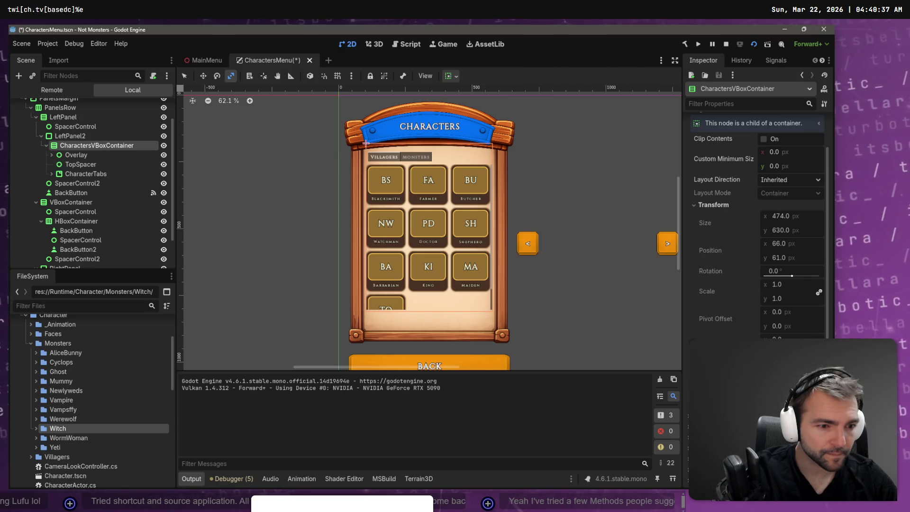
{"action": "scroll", "coordinate": [769, 298], "scroll_direction": "up", "scroll_amount": 2}
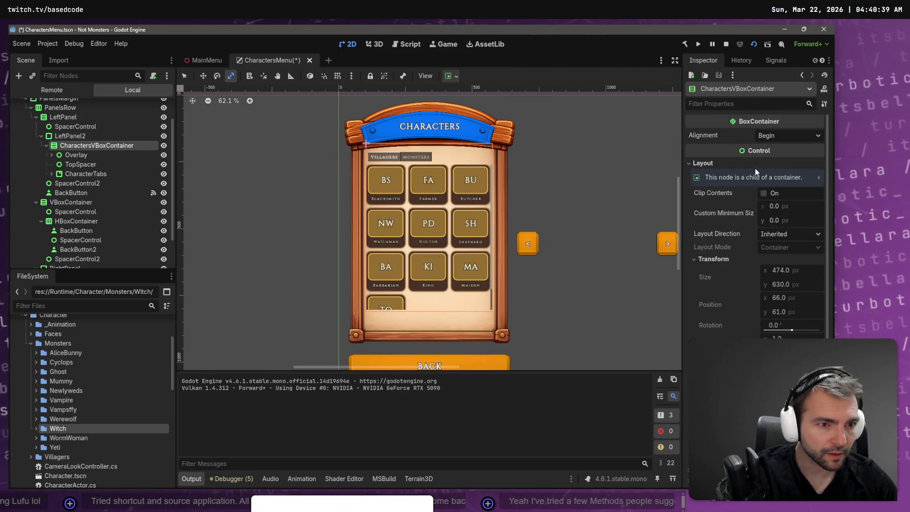
{"action": "left_click", "coordinate": [819, 178]}
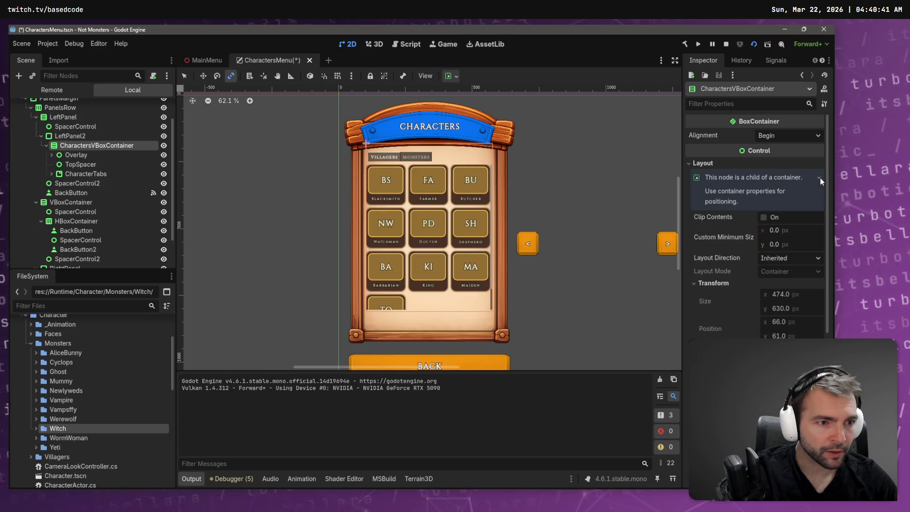
{"action": "left_click", "coordinate": [820, 178]}
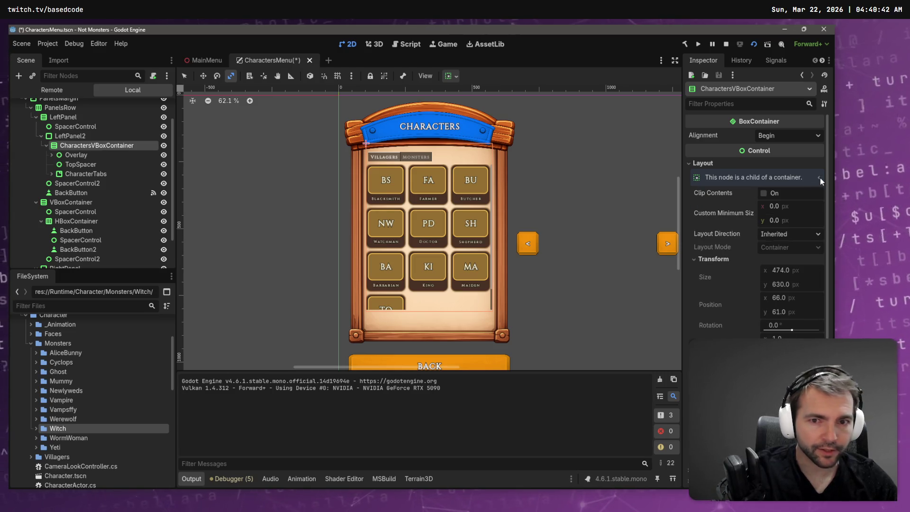
{"action": "left_click", "coordinate": [87, 136]}
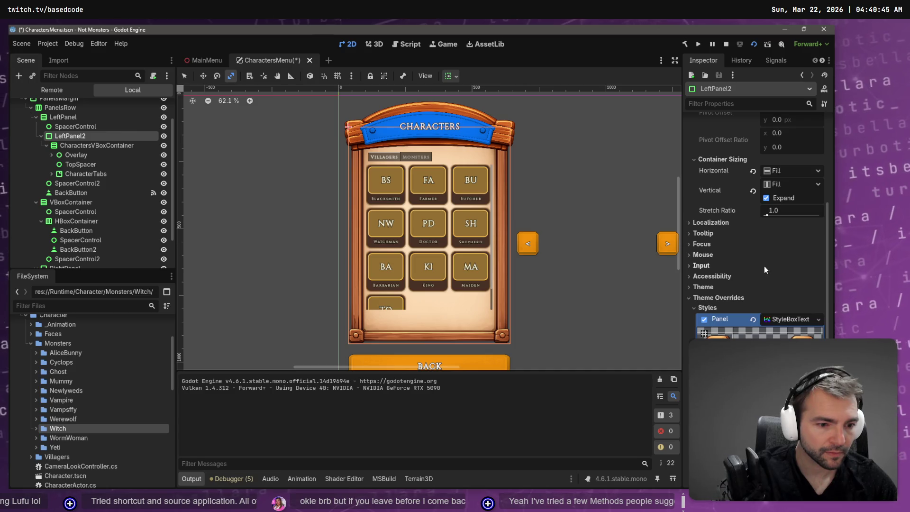
Set LeftPanel2's bottom texture margin to 50 and save the CharactersMenu scene.
{"action": "scroll", "coordinate": [763, 266], "scroll_direction": "down", "scroll_amount": 3}
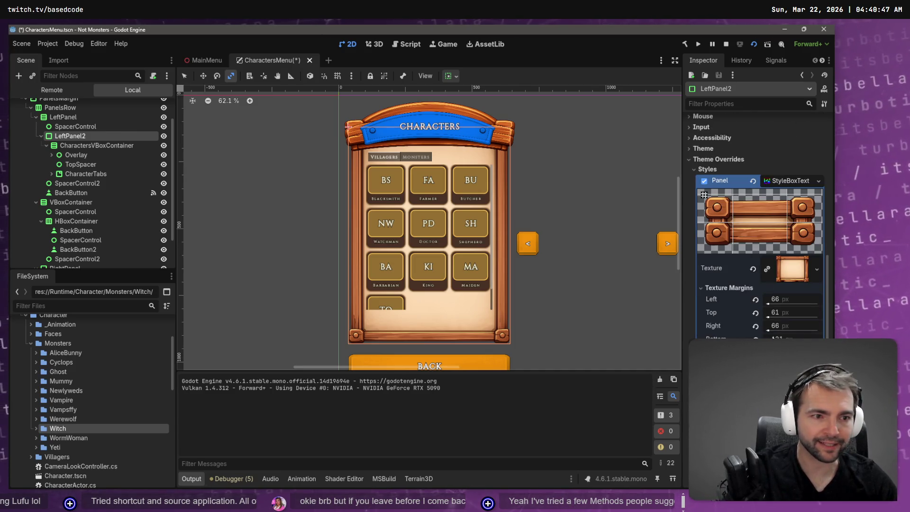
{"action": "type", "text": "166"}
{"action": "key", "text": "Return"}
{"action": "type", "text": "61"}
{"action": "key", "text": "Return"}
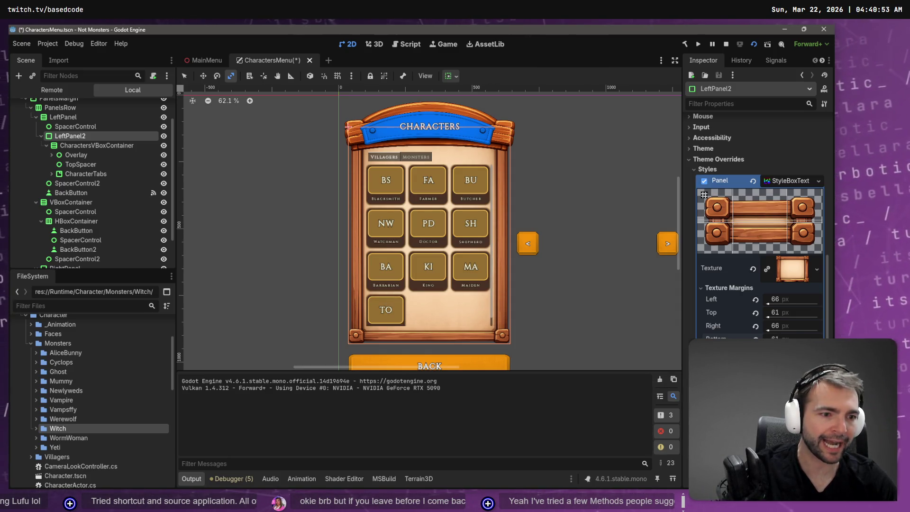
{"action": "left_click", "coordinate": [780, 338]}
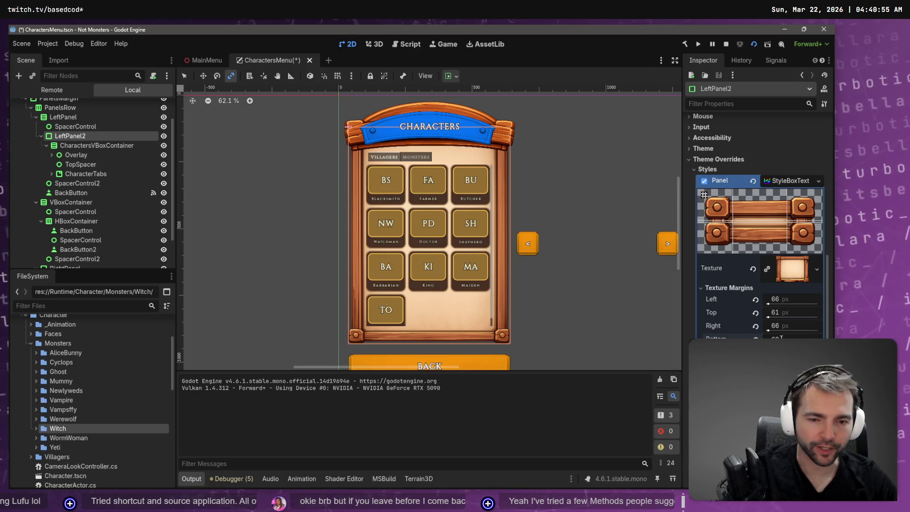
{"action": "type", "text": "50"}
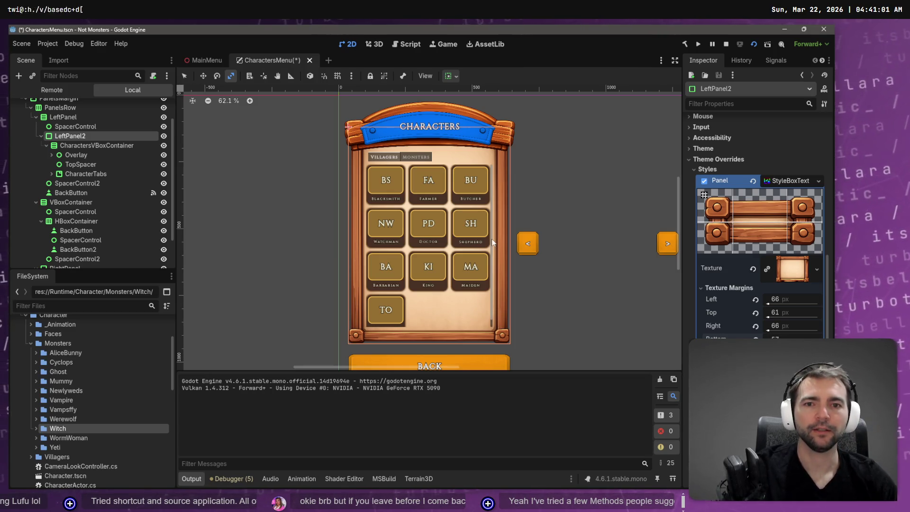
{"action": "left_click", "coordinate": [569, 176]}
{"action": "key", "text": "ctrl+s"}
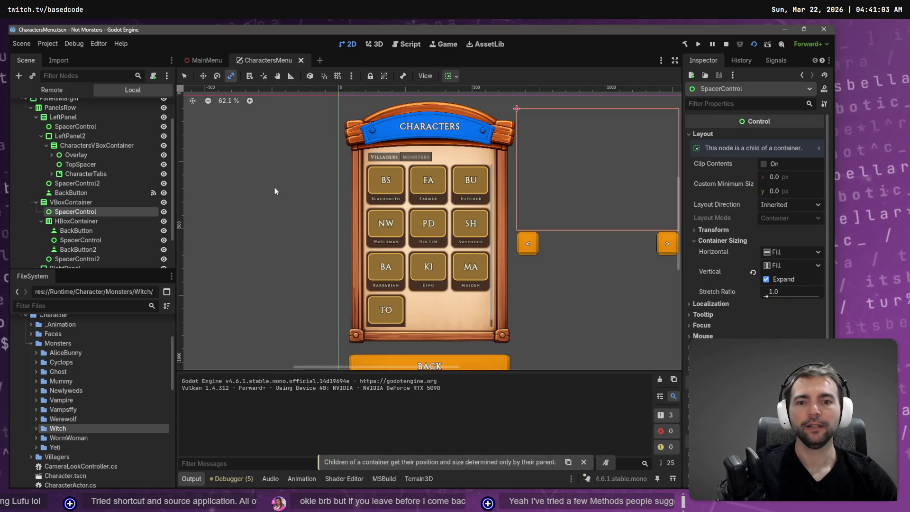
Deselect nodes, reframe the 2D canvas, and run the Not Monsters project with F5.
{"action": "left_click", "coordinate": [274, 197]}
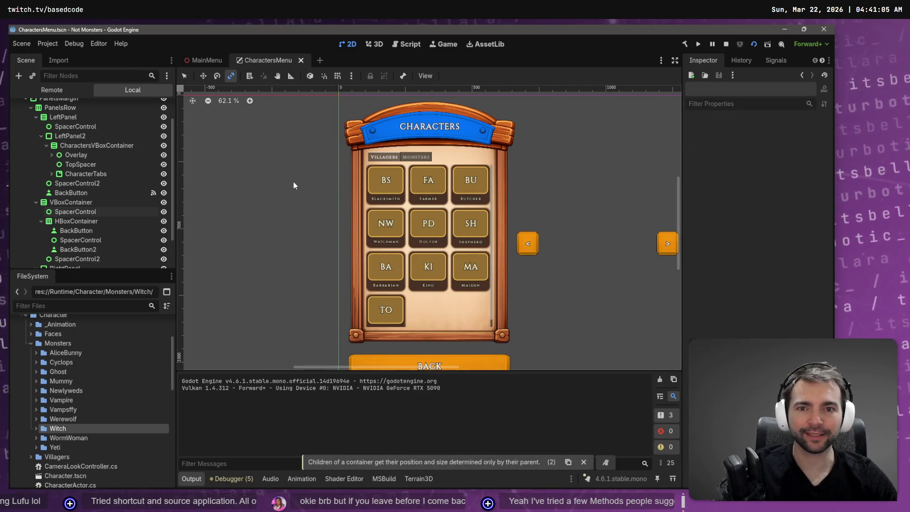
{"action": "left_click_drag", "start_coordinate": [644, 201], "coordinate": [465, 181]}
{"action": "scroll", "coordinate": [463, 182], "scroll_direction": "down", "scroll_amount": 5}
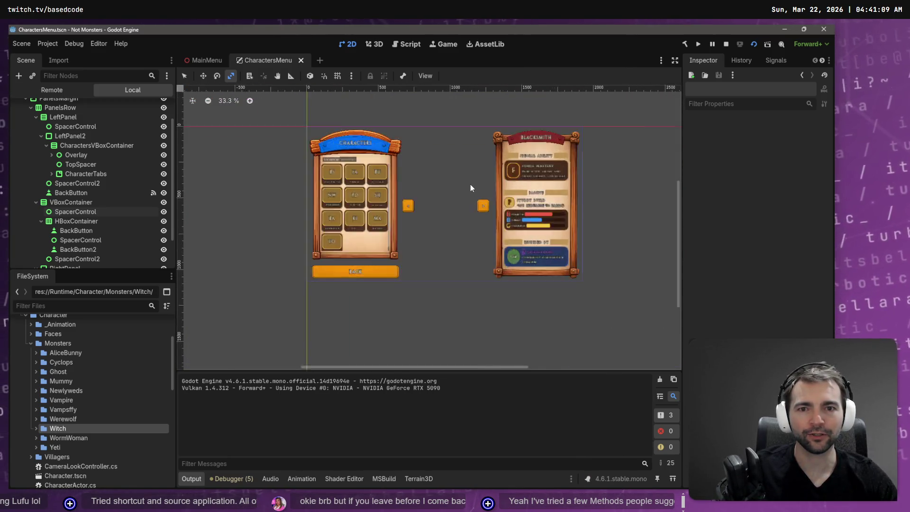
{"action": "scroll", "coordinate": [470, 185], "scroll_direction": "up", "scroll_amount": 7}
{"action": "scroll", "coordinate": [471, 188], "scroll_direction": "down", "scroll_amount": 4}
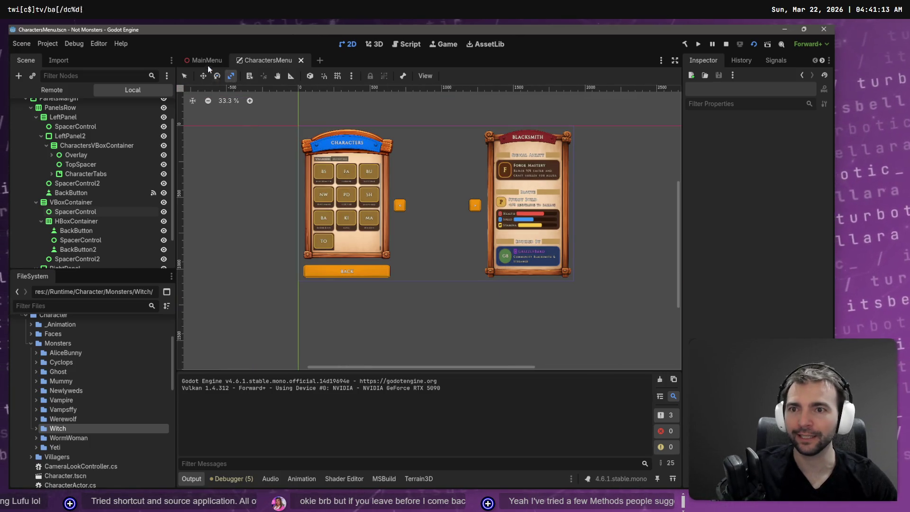
{"action": "key", "text": "F5"}
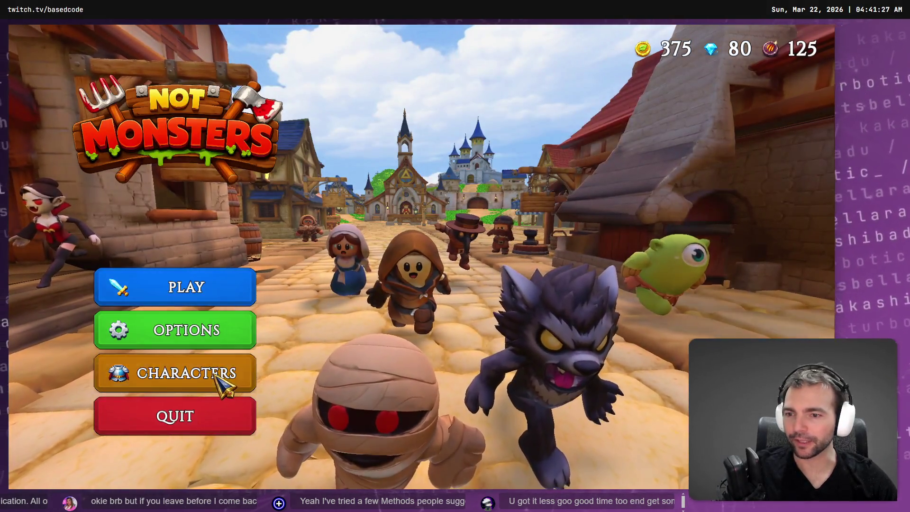
Open the Characters screen, view the Monsters and Villagers tabs, then return to the main menu.
{"action": "left_click", "coordinate": [217, 375]}
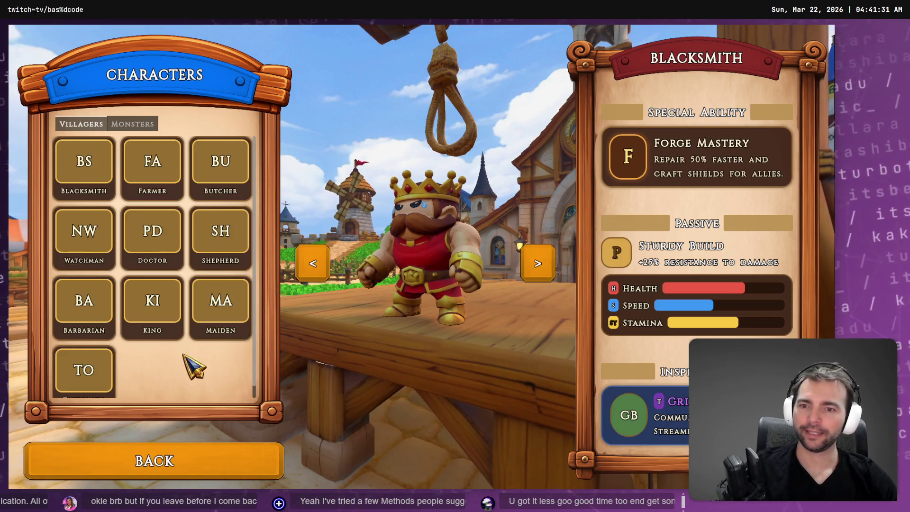
{"action": "scroll", "coordinate": [183, 327], "scroll_direction": "down", "scroll_amount": 1}
{"action": "scroll", "coordinate": [183, 351], "scroll_direction": "up", "scroll_amount": 1}
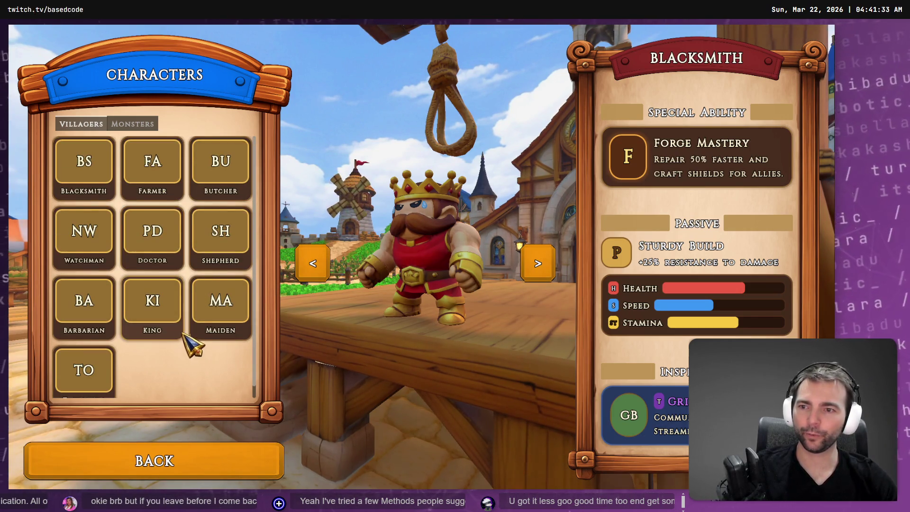
{"action": "scroll", "coordinate": [156, 284], "scroll_direction": "down", "scroll_amount": 1}
{"action": "scroll", "coordinate": [189, 282], "scroll_direction": "up", "scroll_amount": 1}
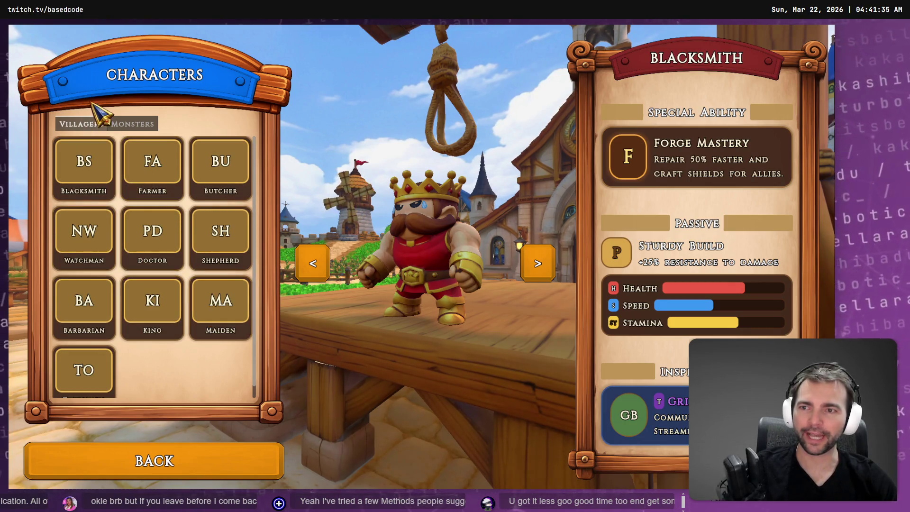
{"action": "left_click", "coordinate": [132, 125]}
{"action": "left_click", "coordinate": [81, 124]}
{"action": "scroll", "coordinate": [175, 325], "scroll_direction": "down", "scroll_amount": 1}
{"action": "scroll", "coordinate": [179, 327], "scroll_direction": "up", "scroll_amount": 1}
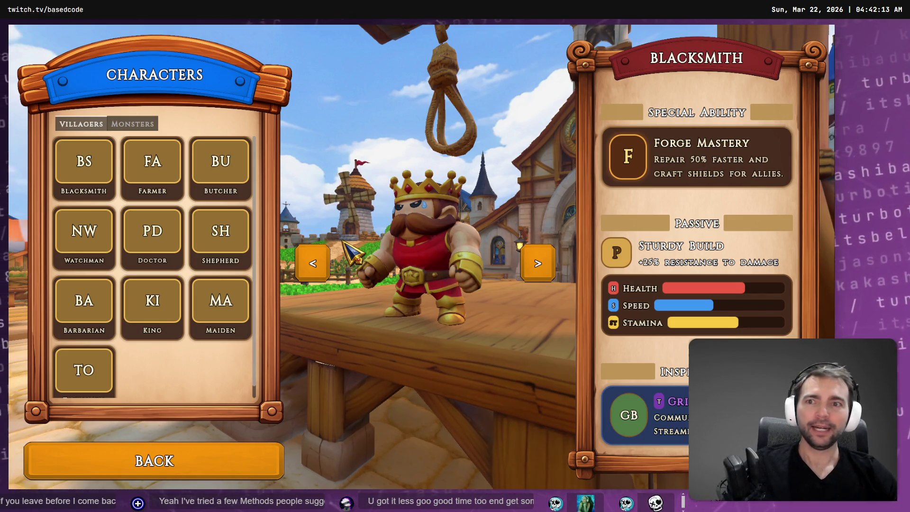
{"action": "key", "text": "Escape"}
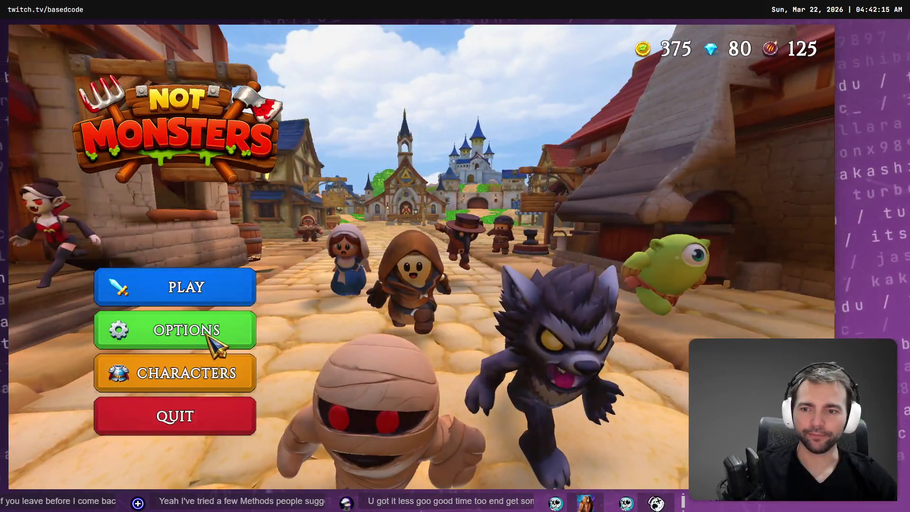
Open and close Options and the Characters screen repeatedly from the main menu.
{"action": "left_click", "coordinate": [214, 345]}
{"action": "key", "text": "Escape"}
{"action": "left_click", "coordinate": [219, 374]}
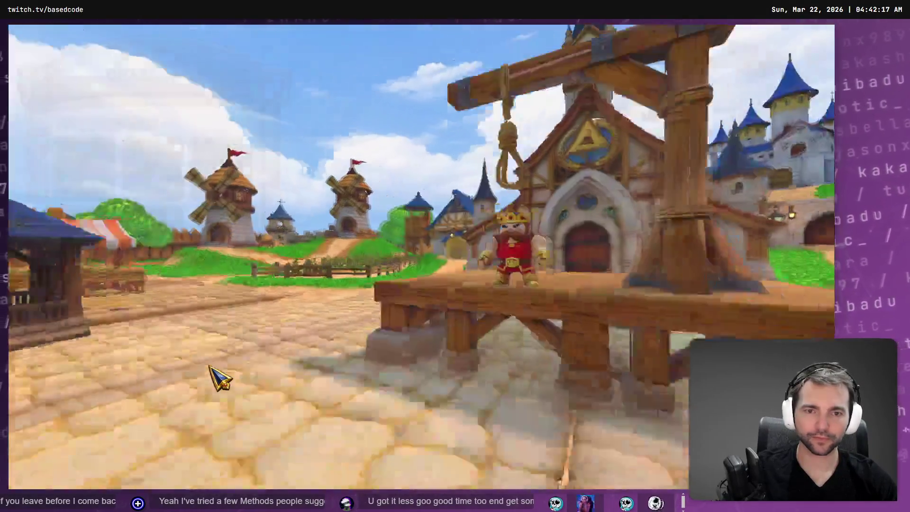
{"action": "key", "text": "Escape"}
{"action": "left_click", "coordinate": [202, 380]}
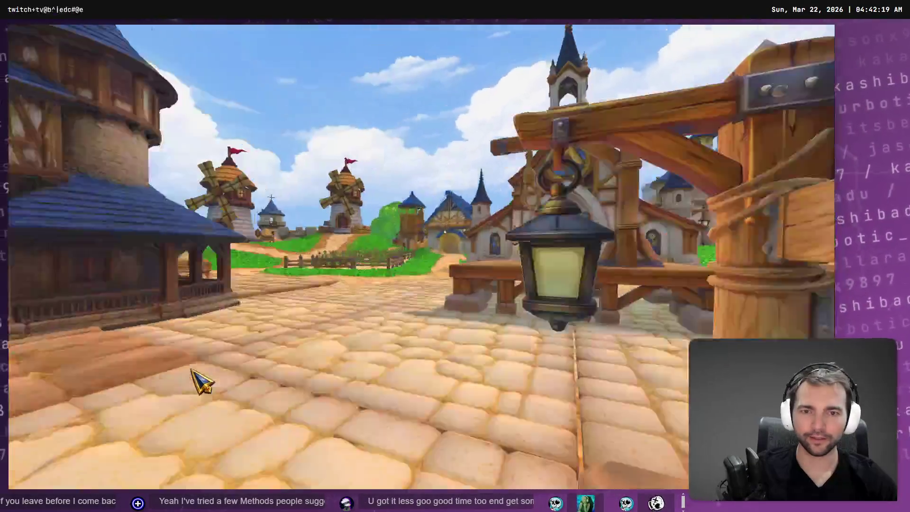
{"action": "key", "text": "Escape"}
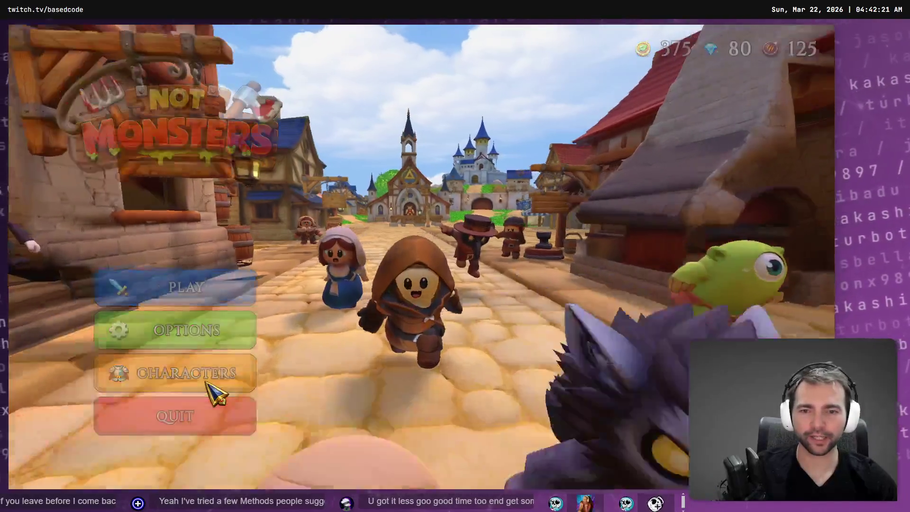
Visit Characters once more, go back, and press PLAY to load the lobby.
{"action": "left_click", "coordinate": [213, 389]}
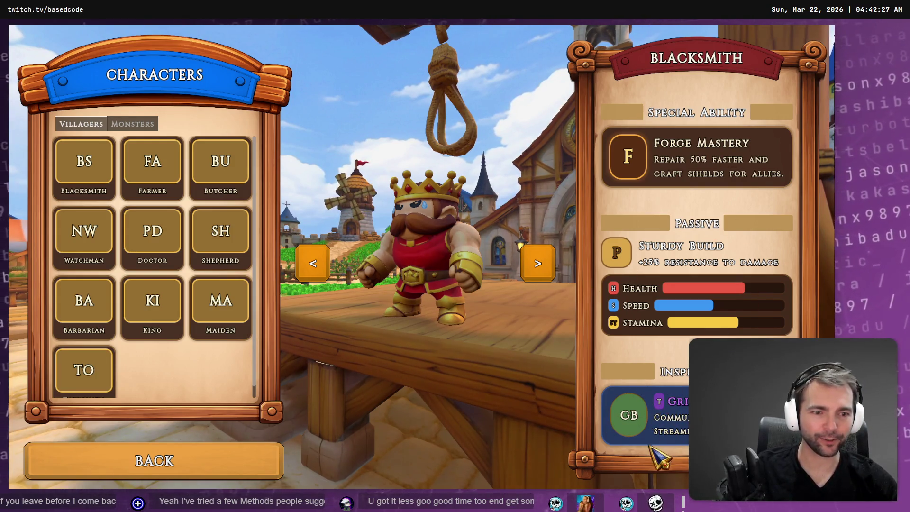
{"action": "left_click", "coordinate": [119, 469]}
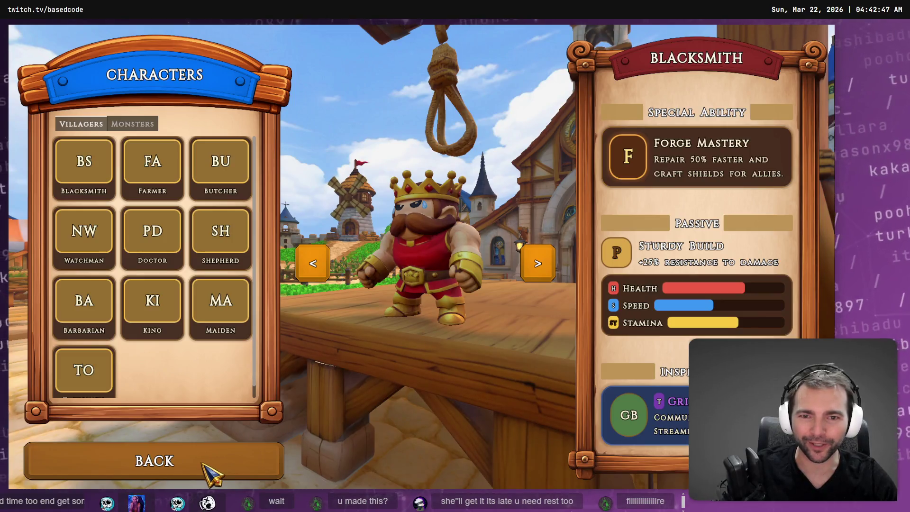
{"action": "left_click", "coordinate": [207, 469]}
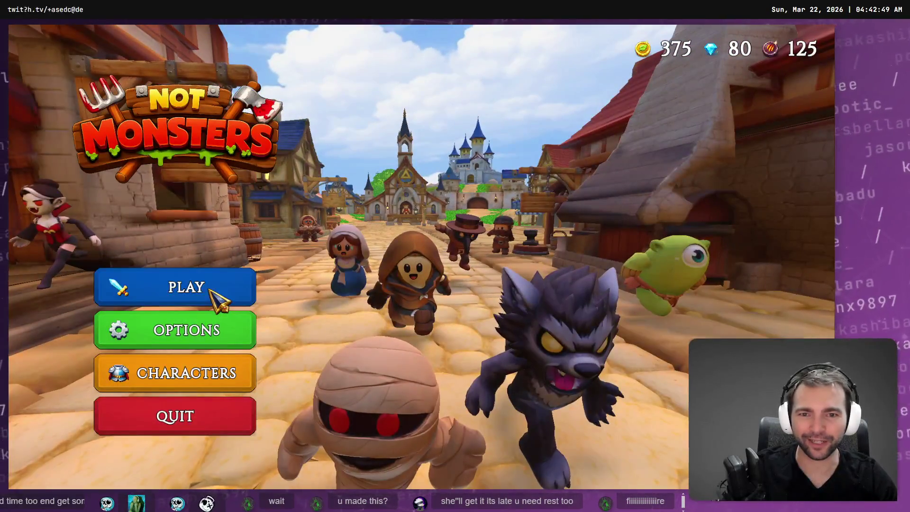
{"action": "left_click", "coordinate": [217, 297]}
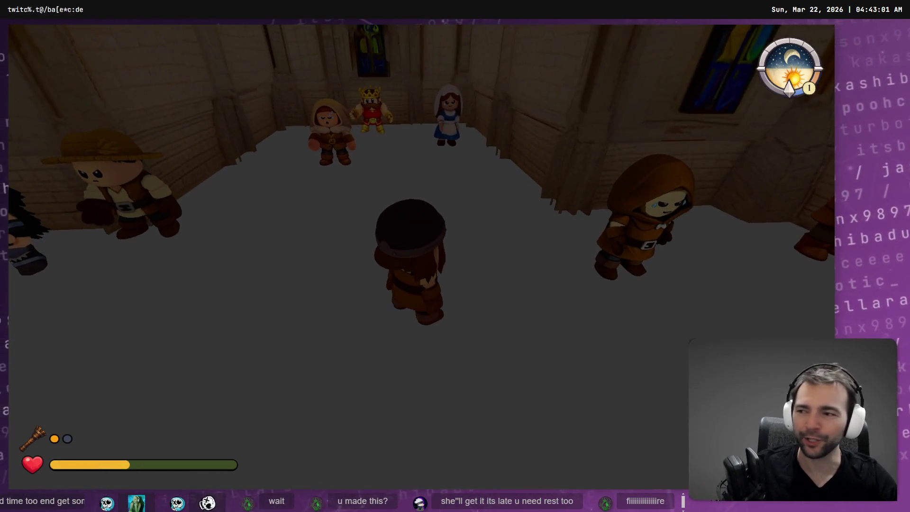
Walk the dwarf around the lobby hall with W, S and Space, continuing as the werewolf.
{"action": "key", "text": "w"}
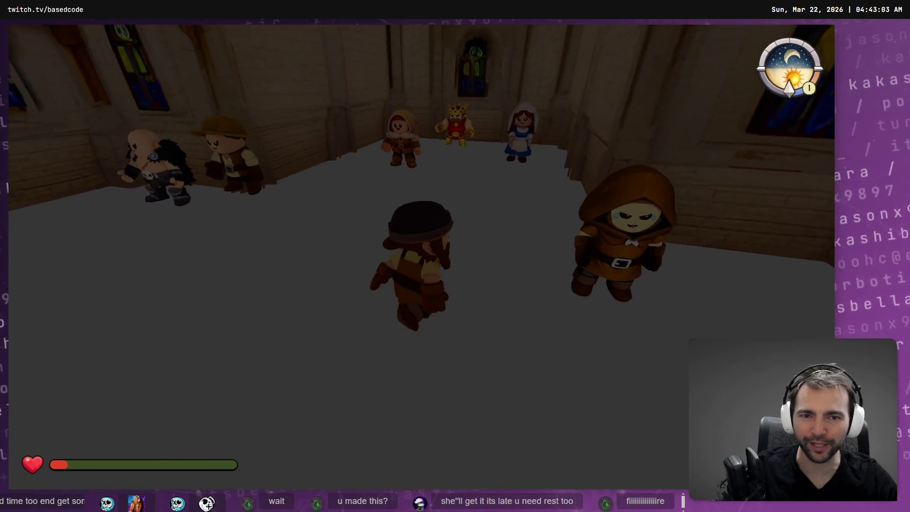
{"action": "key", "text": "s"}
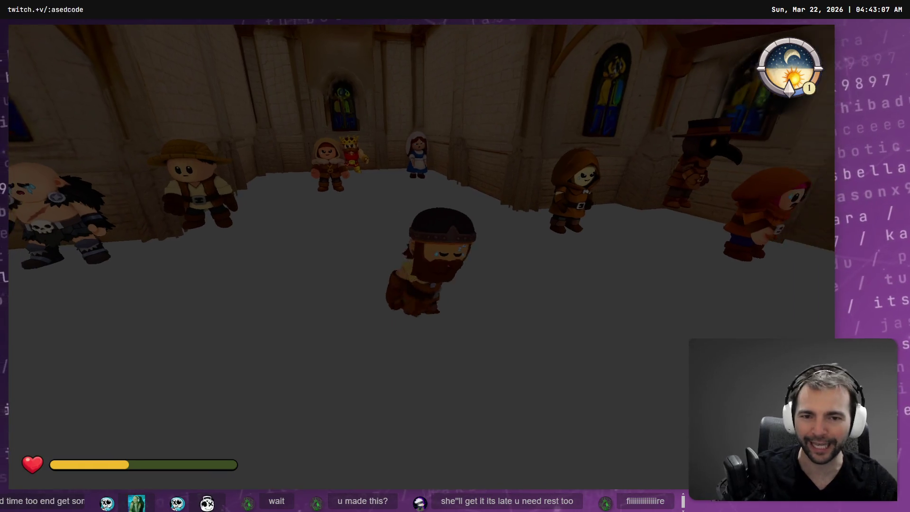
{"action": "key", "text": "space"}
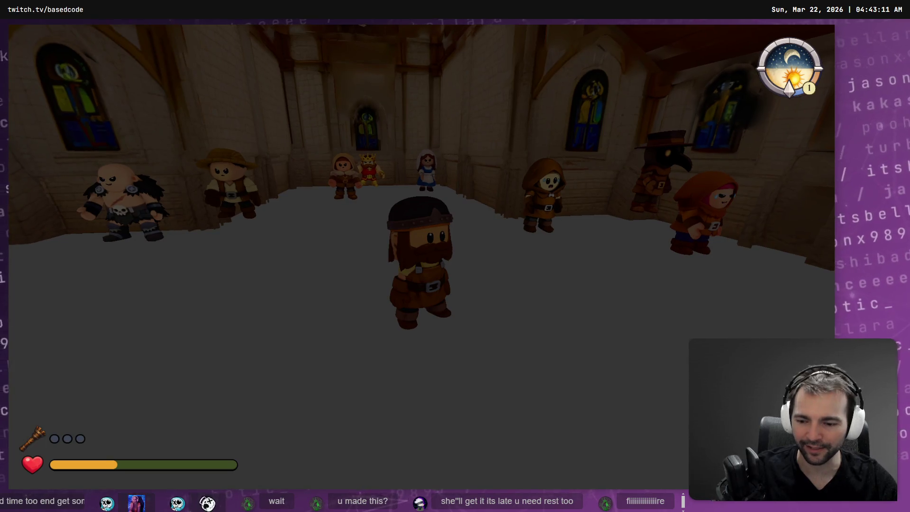
{"action": "key", "text": "s"}
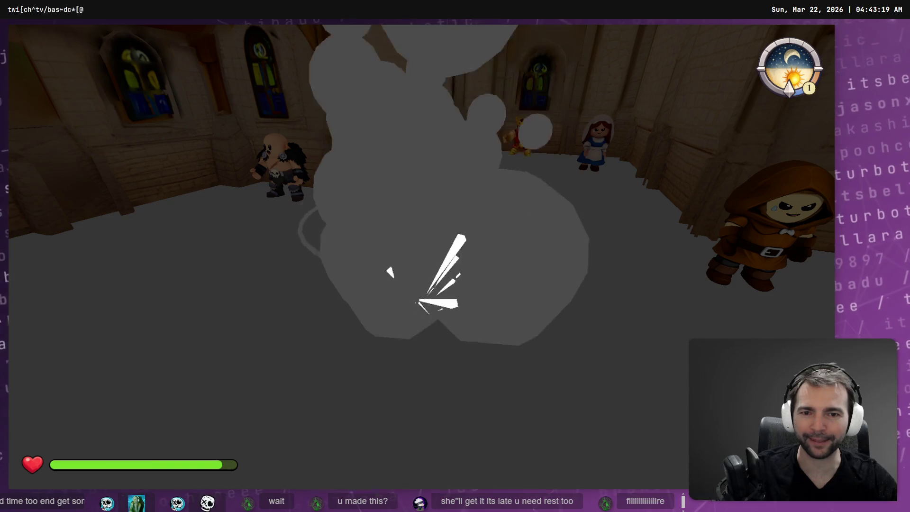
{"action": "key", "text": "w"}
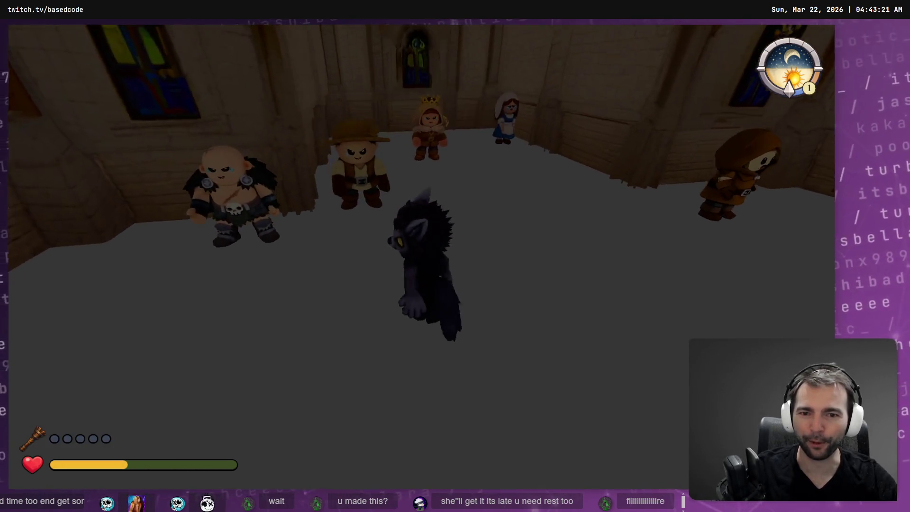
{"action": "key", "text": "s"}
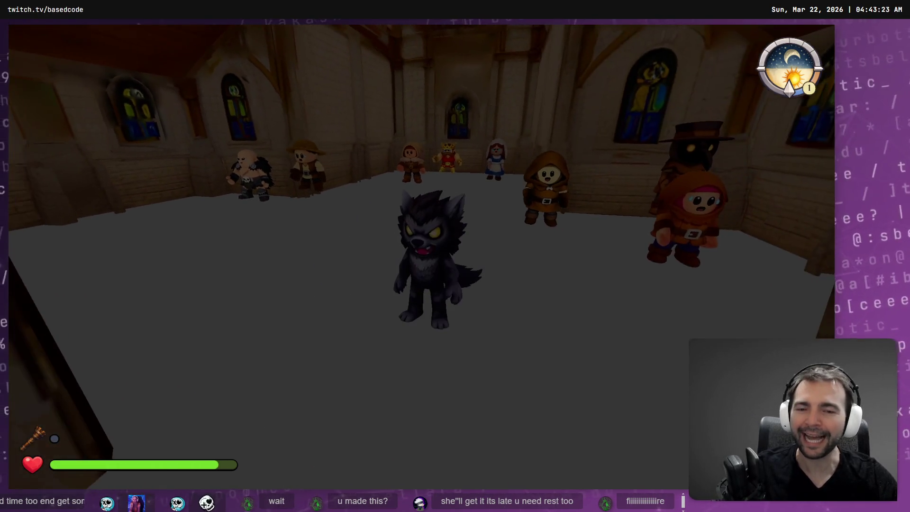
{"action": "key", "text": "w"}
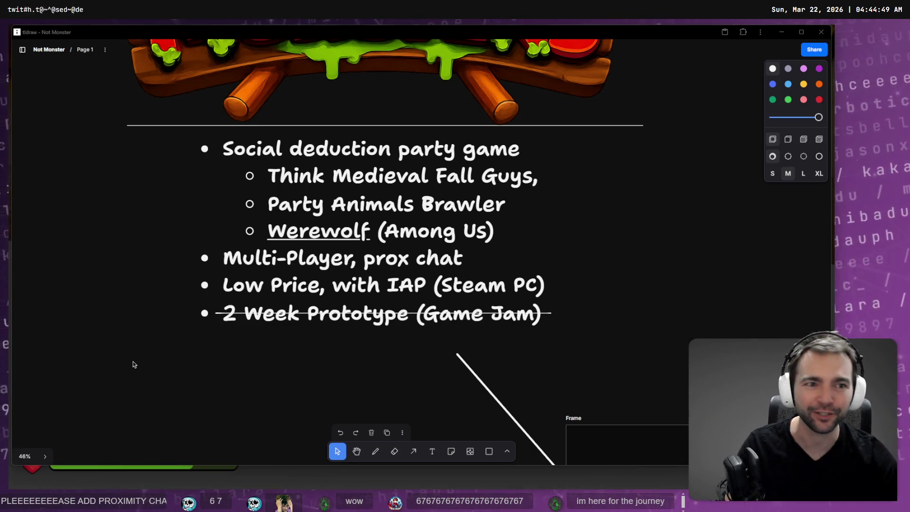
Switch from tldraw to the Godot editor and build and run the game with F5.
{"action": "key", "text": "alt+Tab"}
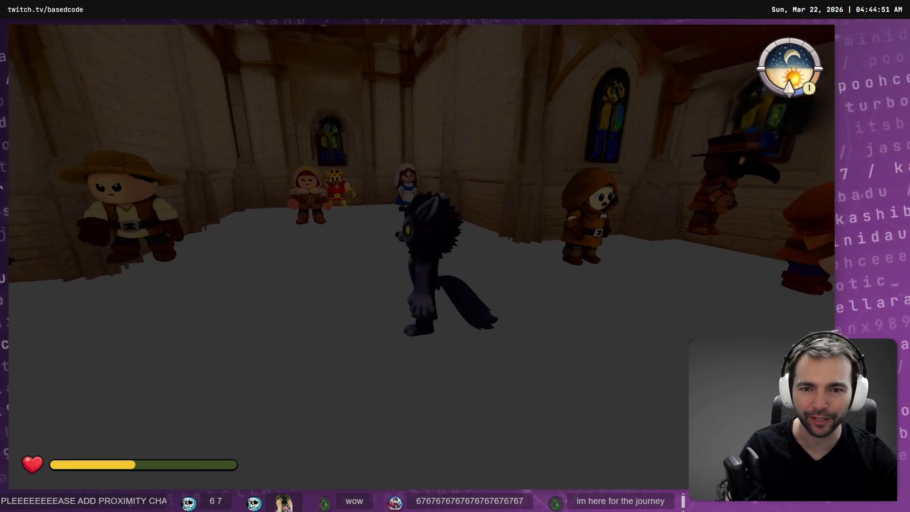
{"action": "key", "text": "alt+Tab"}
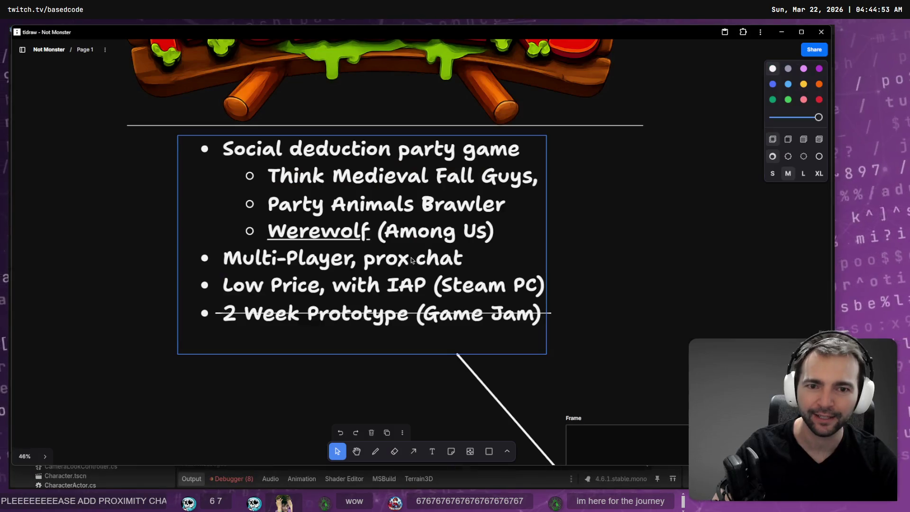
{"action": "key", "text": "alt+Tab"}
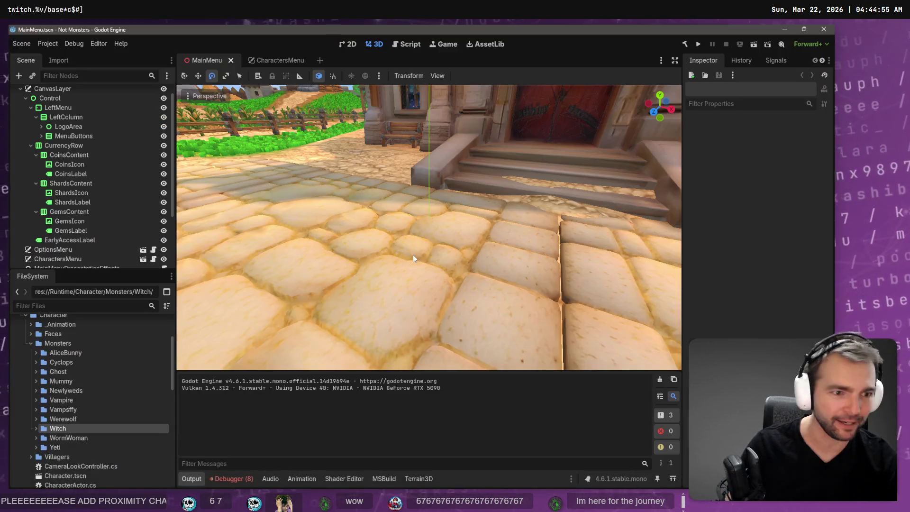
{"action": "key", "text": "F5"}
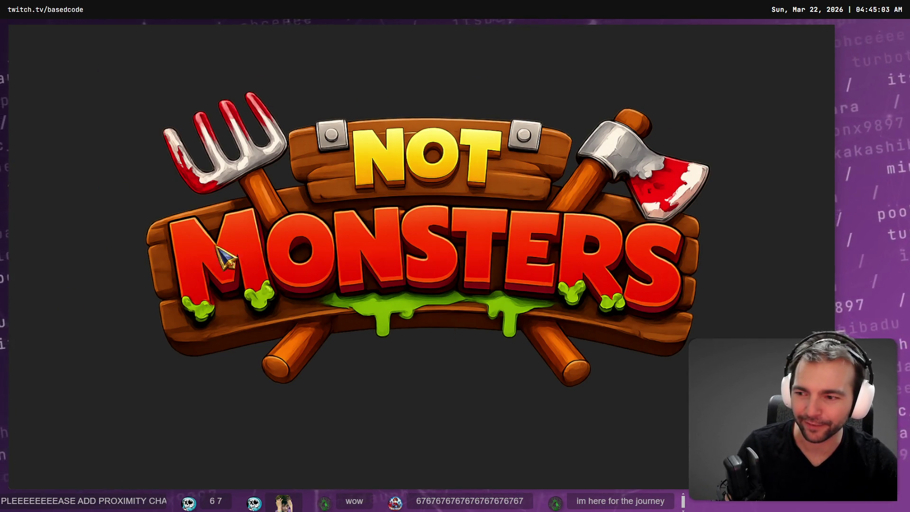
Run the dwarf through the graveyard and village square onto the wooden gallows stage.
{"action": "key", "text": "w"}
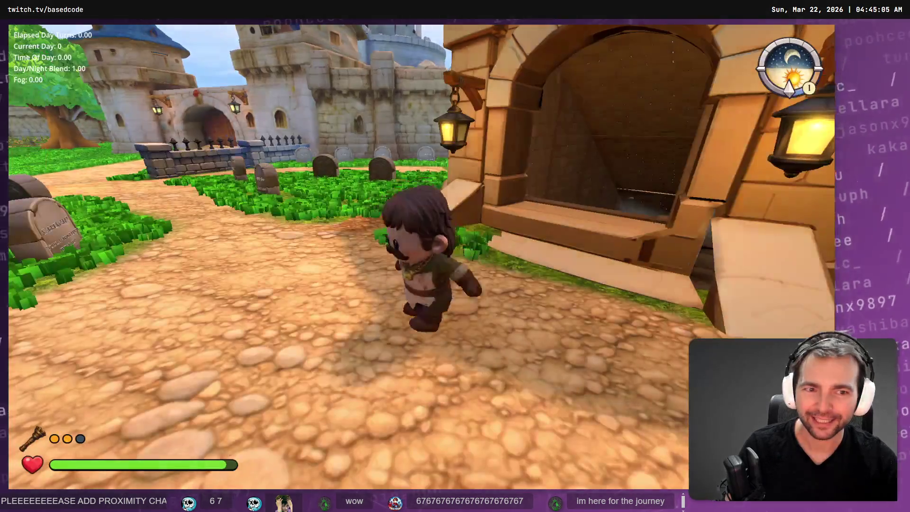
{"action": "key", "text": "w"}
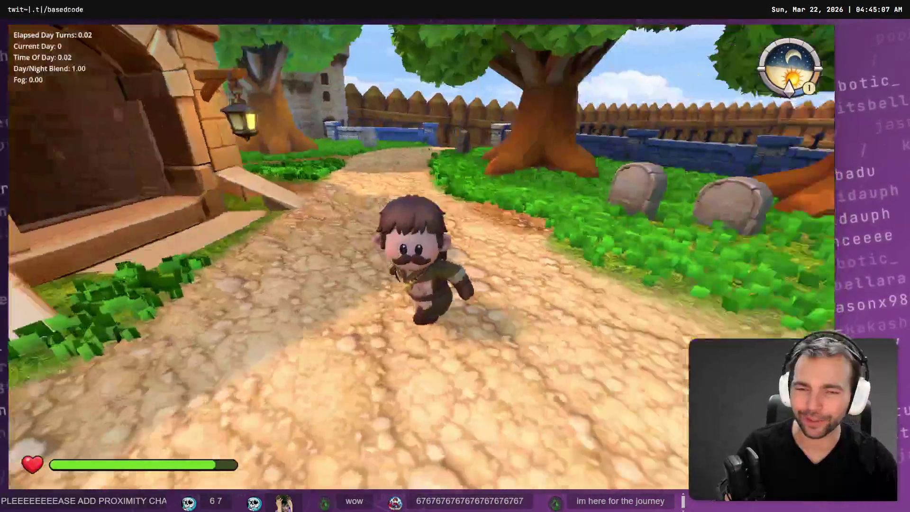
{"action": "key", "text": "w"}
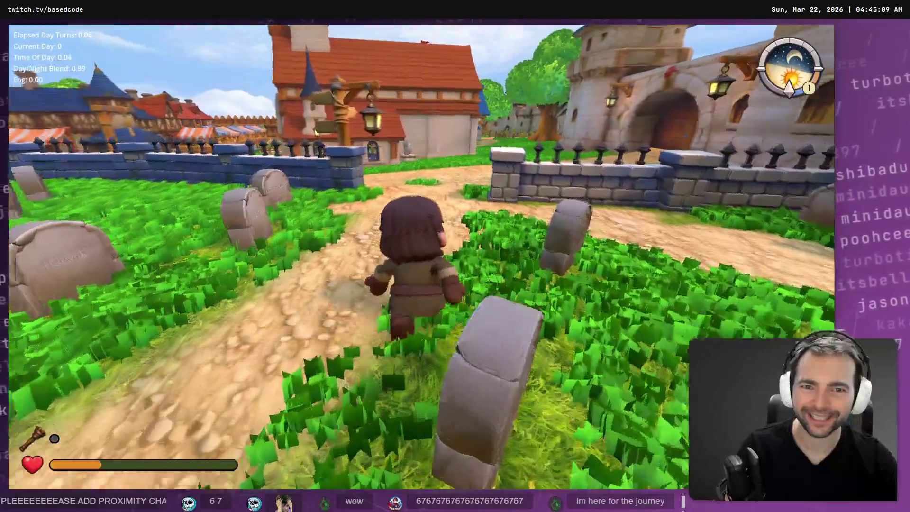
{"action": "key", "text": "w"}
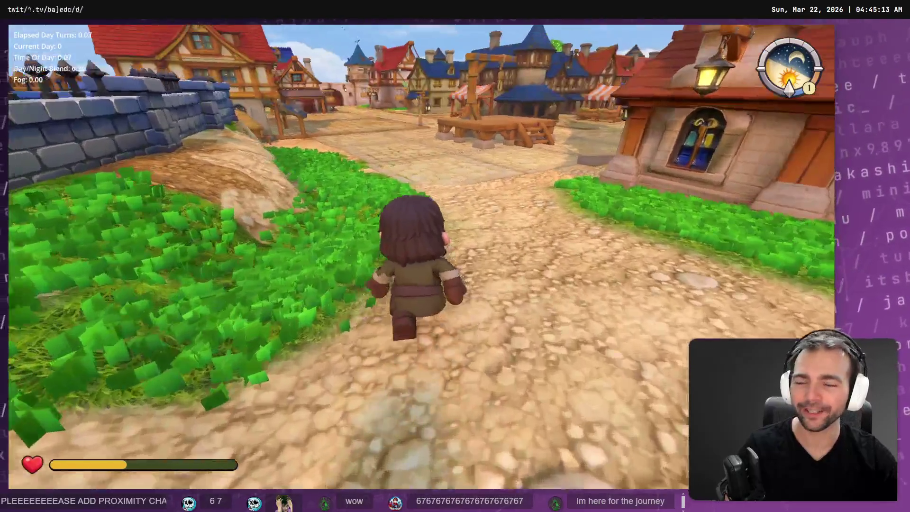
{"action": "key", "text": "w"}
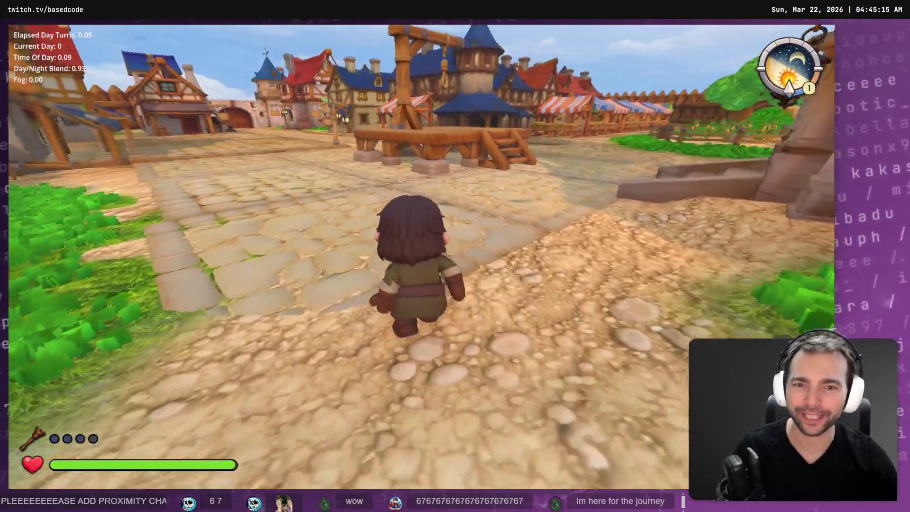
{"action": "key", "text": "w"}
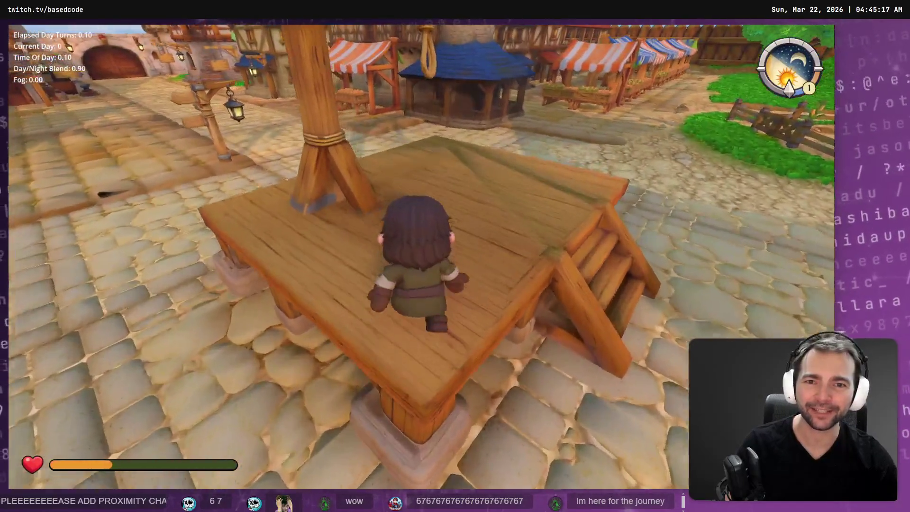
Walk and sprint across the stage and down the street, then stop the game with F8.
{"action": "key", "text": "s"}
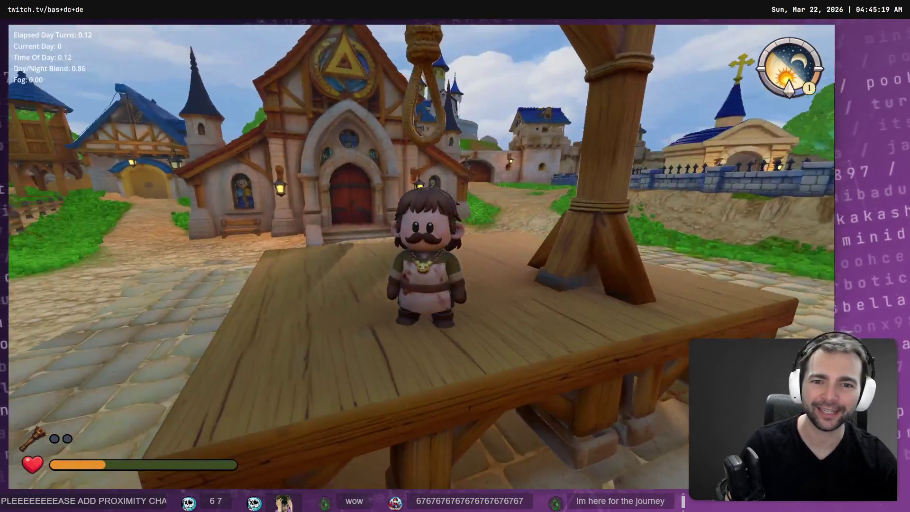
{"action": "key", "text": "w"}
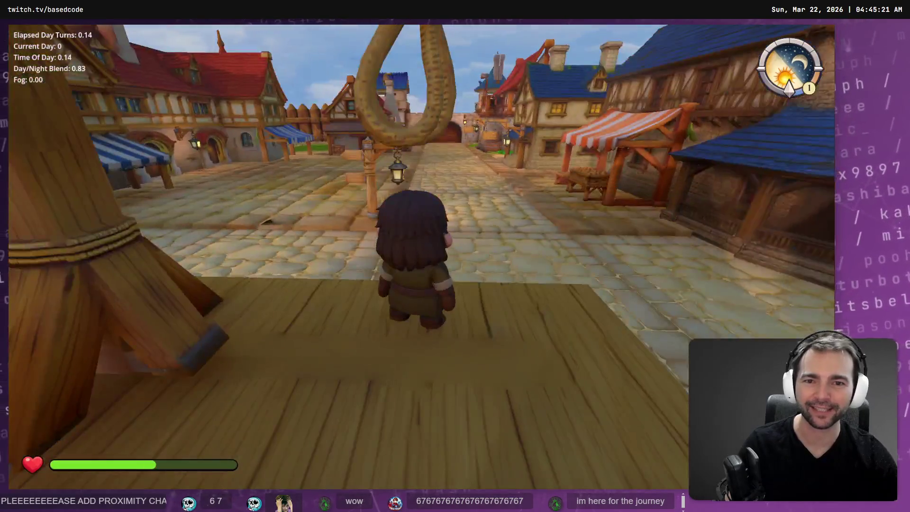
{"action": "key", "text": "space"}
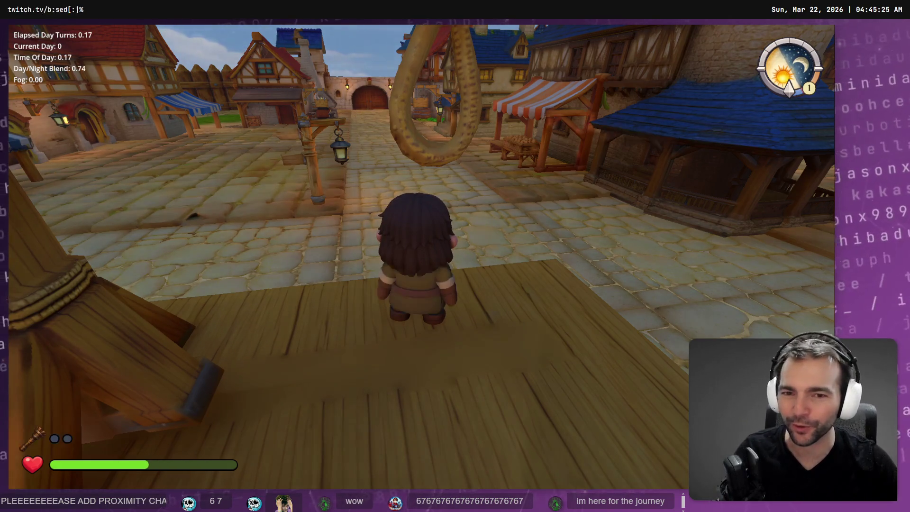
{"action": "key", "text": "space"}
{"action": "key", "text": "s"}
{"action": "key", "text": "w"}
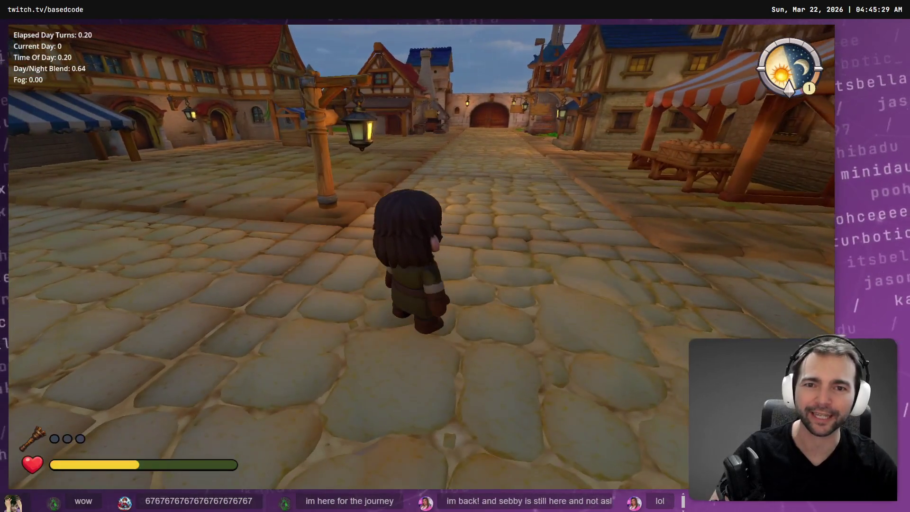
{"action": "key", "text": "F8"}
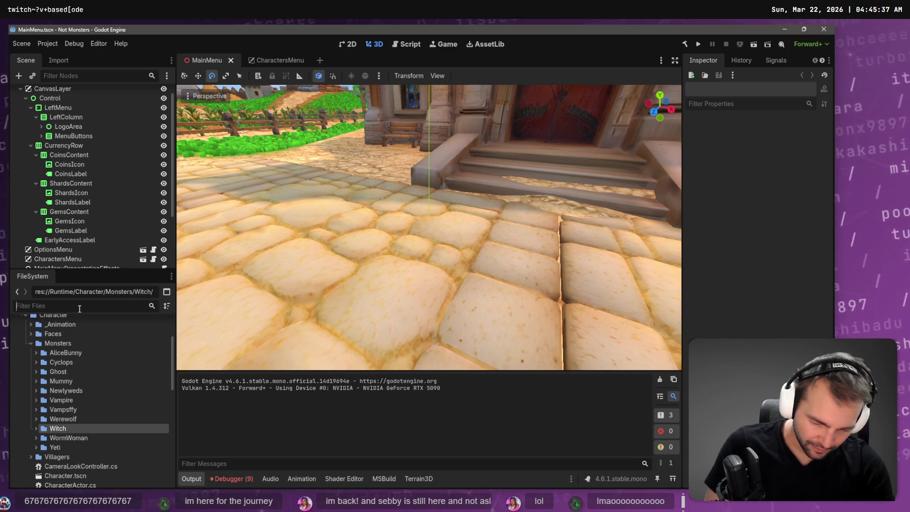
Filter the FileSystem for 'Main' and open the Main scene.
{"action": "type", "text": "Main"}
{"action": "left_click", "coordinate": [81, 353]}
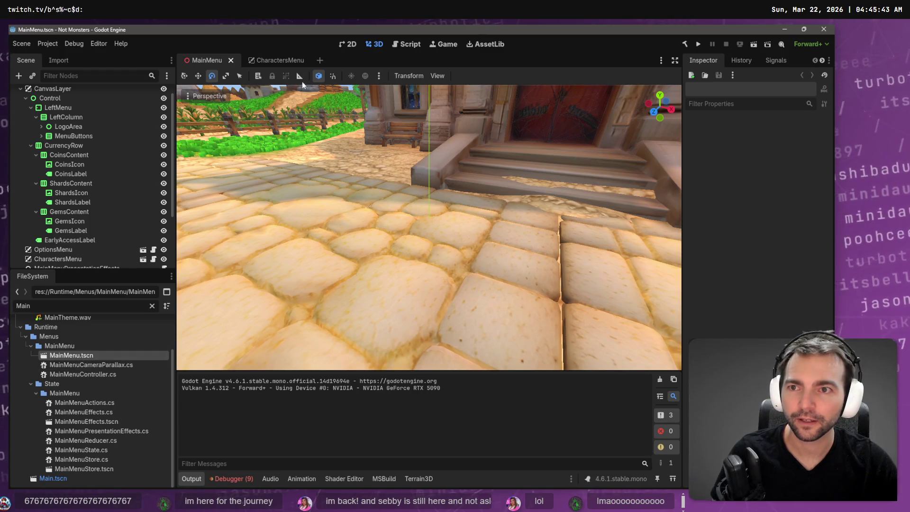
{"action": "left_click", "coordinate": [55, 478]}
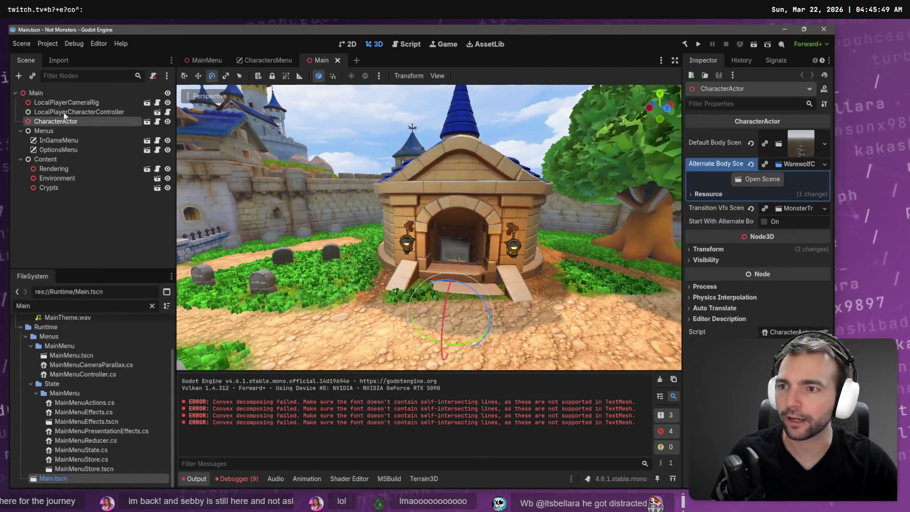
Quick Load the Blacksmith scene as the CharacterActor's Default Body Scene.
{"action": "left_click", "coordinate": [826, 144]}
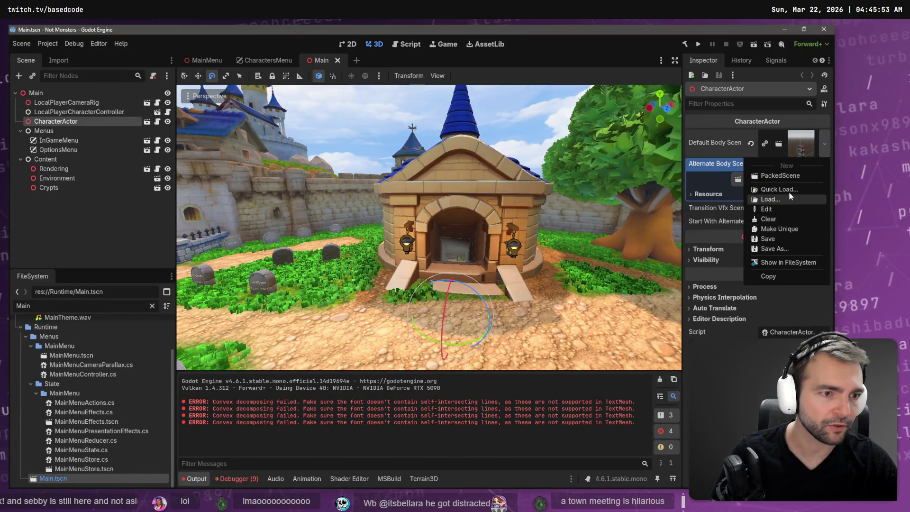
{"action": "left_click", "coordinate": [788, 190]}
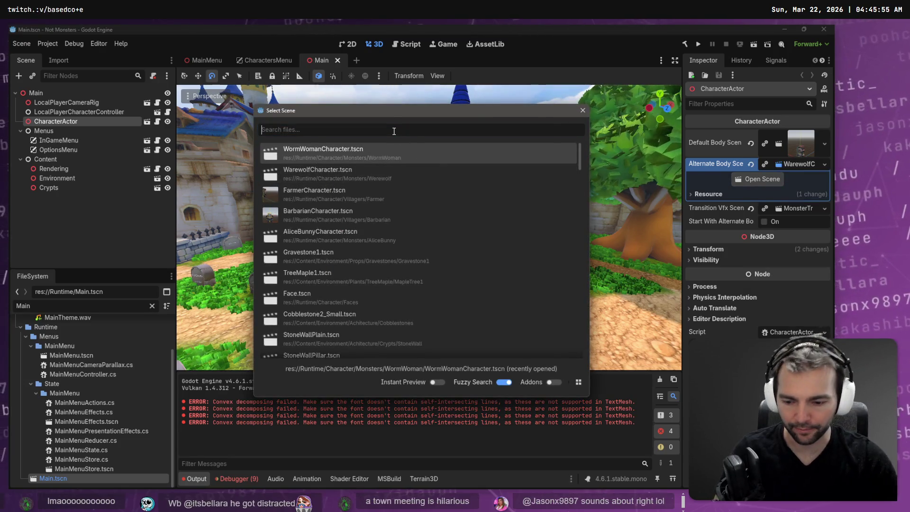
{"action": "type", "text": "Black"}
{"action": "key", "text": "Down"}
{"action": "key", "text": "Return"}
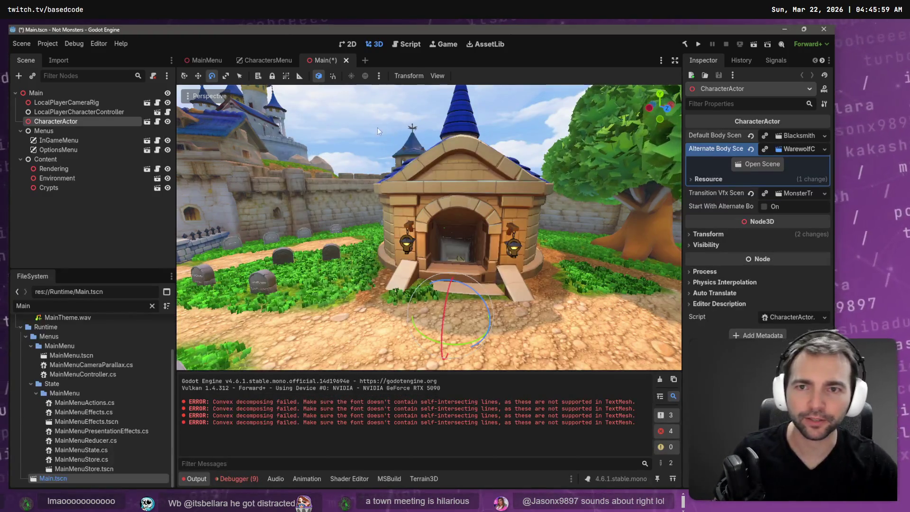
Fly the viewport camera over the graveyard and around to the town's far side.
{"action": "key", "text": "w"}
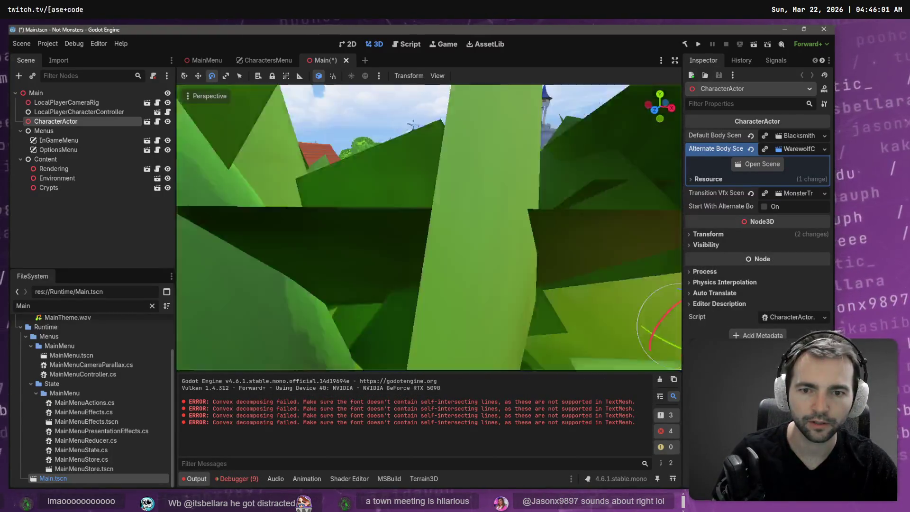
{"action": "key", "text": "s"}
{"action": "key", "text": "w"}
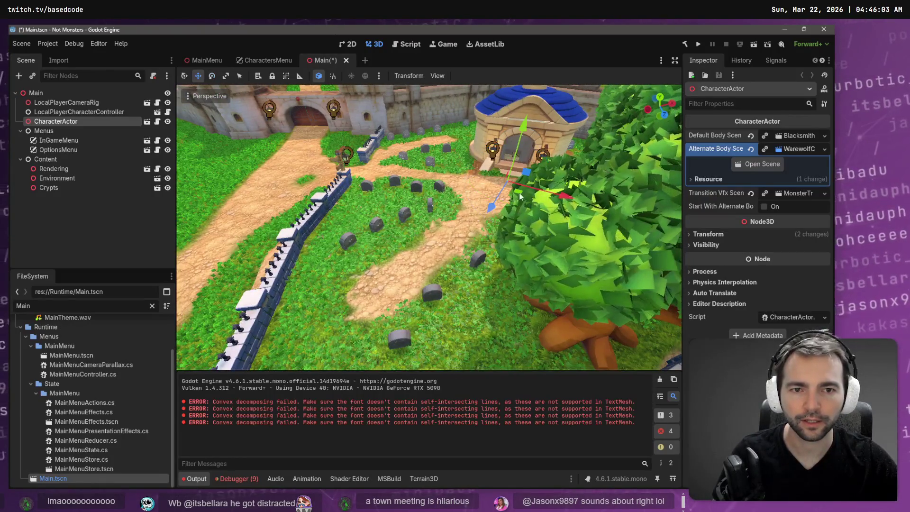
{"action": "key", "text": "s"}
{"action": "key", "text": "s"}
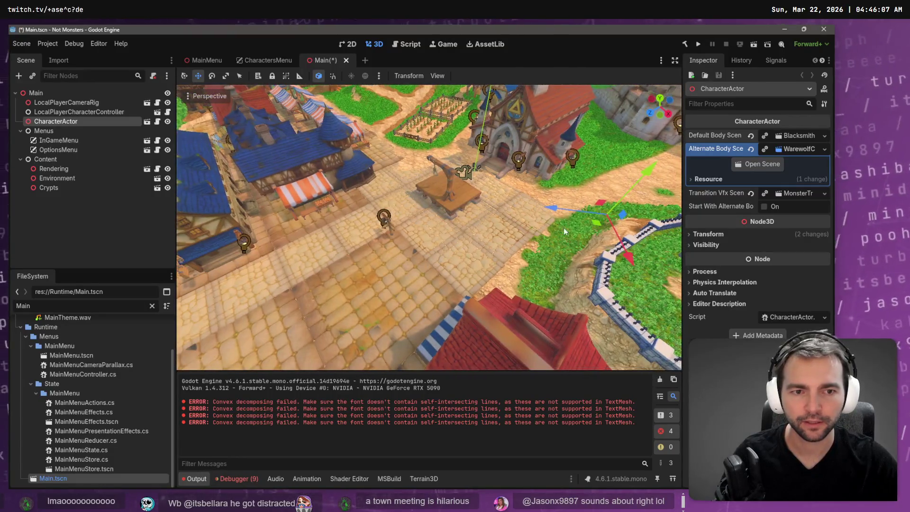
{"action": "mouse_move", "coordinate": [594, 226]}
{"action": "left_mouse_down"}
{"action": "mouse_move", "coordinate": [450, 228]}
{"action": "mouse_move", "coordinate": [414, 252]}
{"action": "left_mouse_up"}
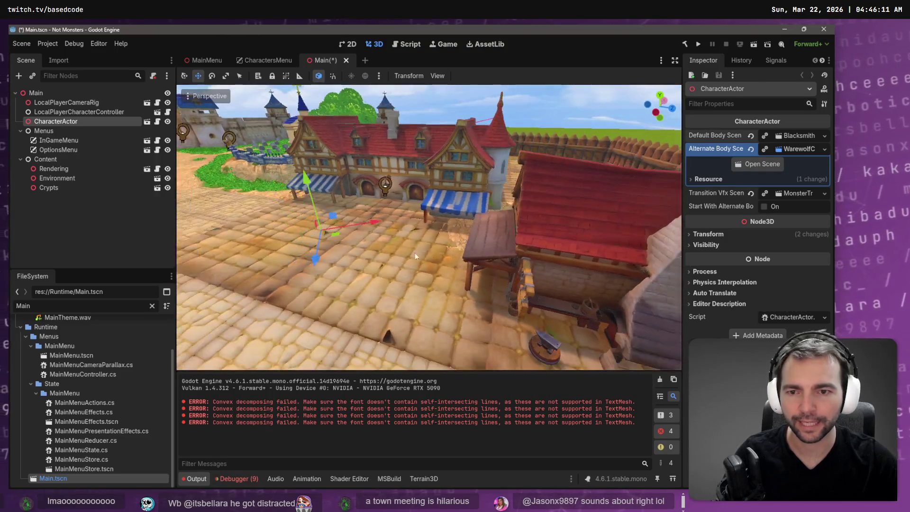
Place the CharacterActor on the ground beside the blacksmith's anvil stall and save Main.
{"action": "left_click_drag", "start_coordinate": [339, 235], "coordinate": [521, 315]}
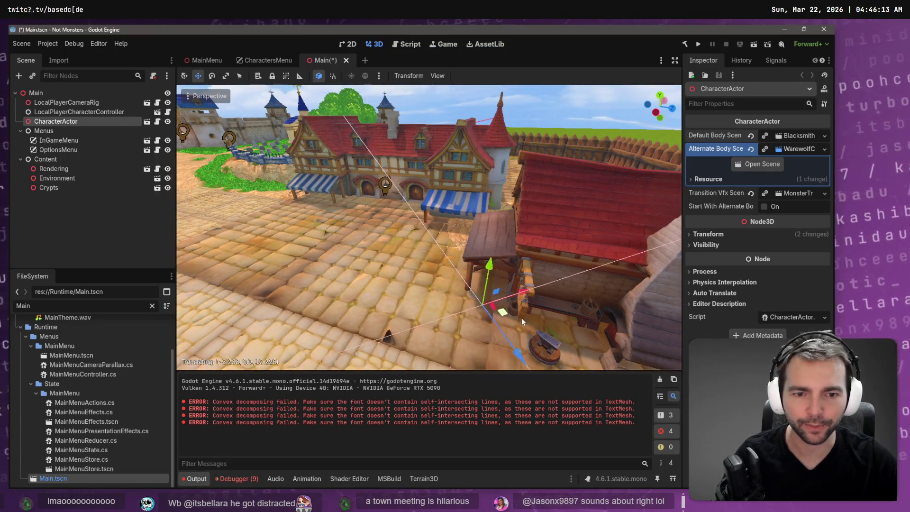
{"action": "left_click_drag", "start_coordinate": [487, 270], "coordinate": [488, 301]}
{"action": "scroll", "coordinate": [487, 300], "scroll_direction": "up", "scroll_amount": 5}
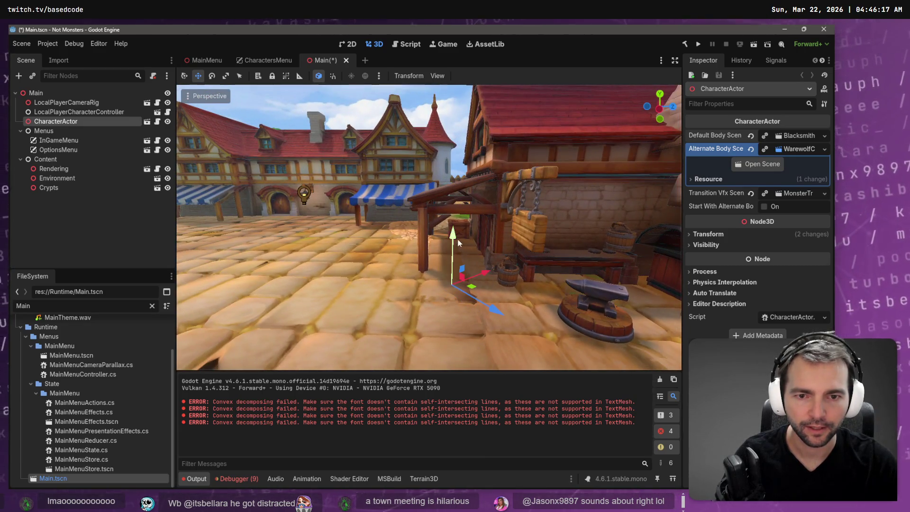
{"action": "left_click_drag", "start_coordinate": [451, 268], "coordinate": [452, 272]}
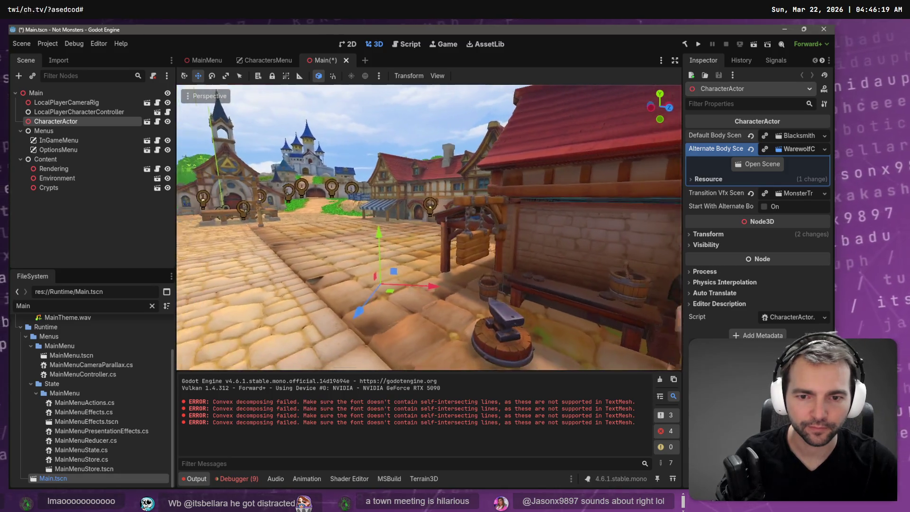
{"action": "left_click_drag", "start_coordinate": [387, 245], "coordinate": [388, 241]}
{"action": "key", "text": "ctrl+s"}
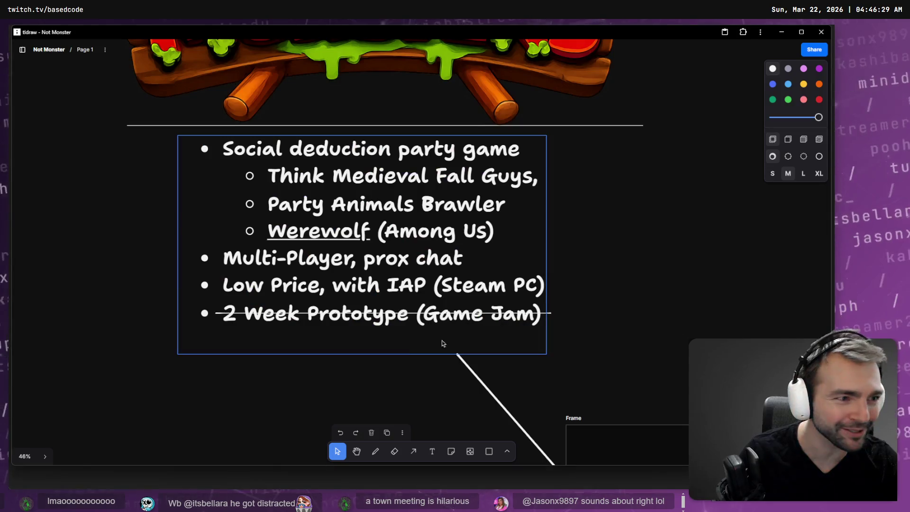
Zoom around the tldraw board to the town-square mockup, then resume running the dwarf in-game.
{"action": "scroll", "coordinate": [585, 317], "scroll_direction": "down", "scroll_amount": 5}
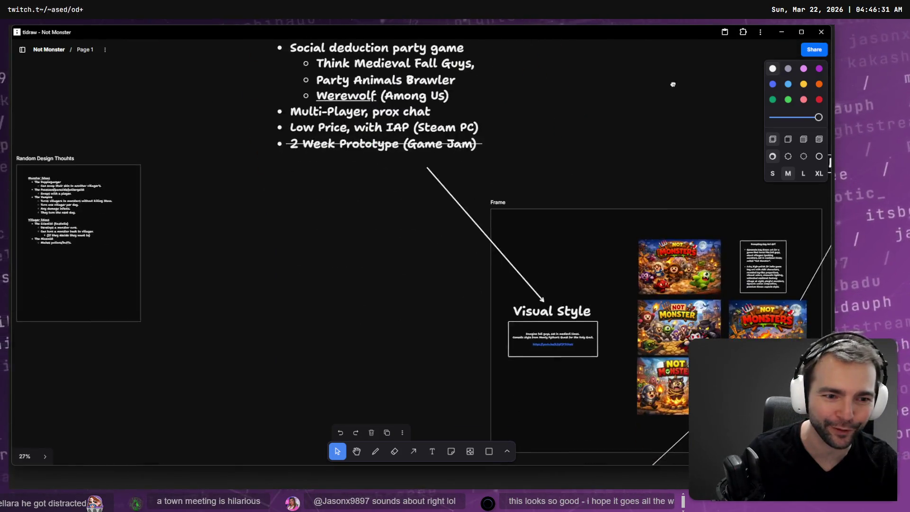
{"action": "scroll", "coordinate": [459, 298], "scroll_direction": "down", "scroll_amount": 8}
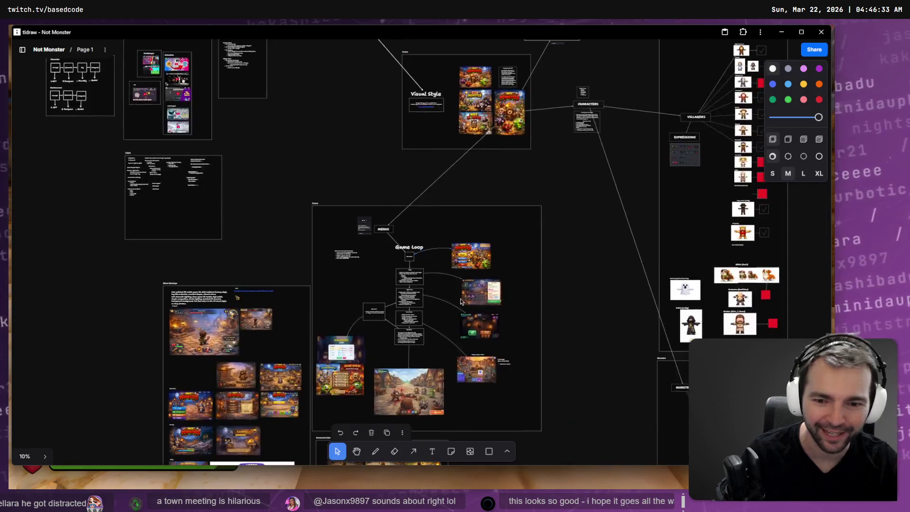
{"action": "scroll", "coordinate": [459, 298], "scroll_direction": "up", "scroll_amount": 8}
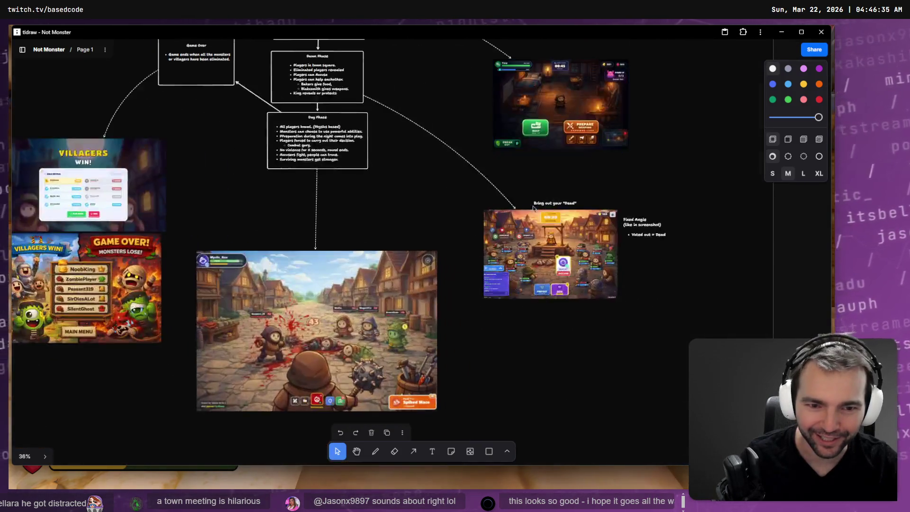
{"action": "scroll", "coordinate": [533, 207], "scroll_direction": "up", "scroll_amount": 10}
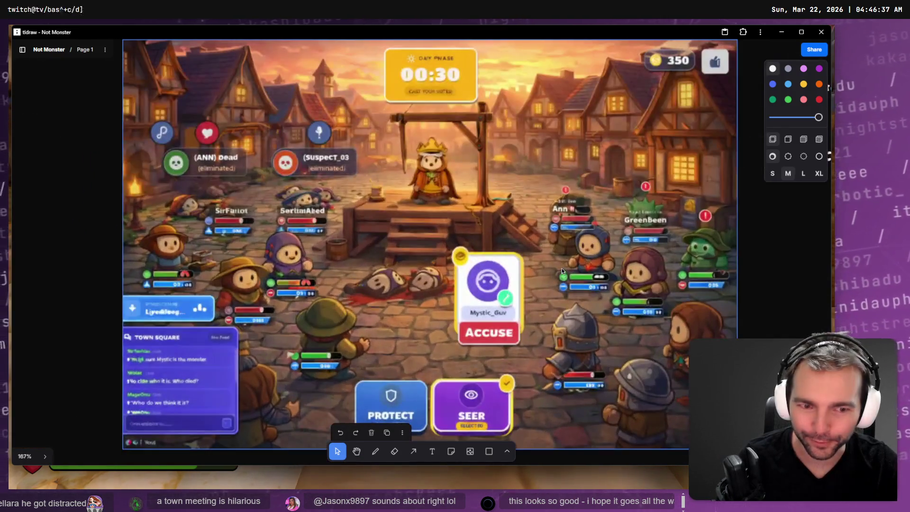
{"action": "scroll", "coordinate": [578, 273], "scroll_direction": "down", "scroll_amount": 2}
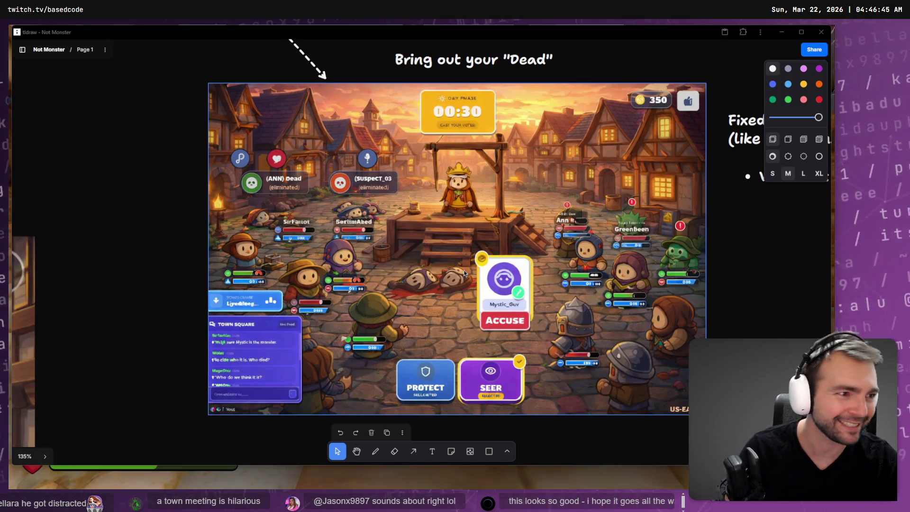
{"action": "key", "text": "alt+Tab"}
{"action": "key", "text": "w"}
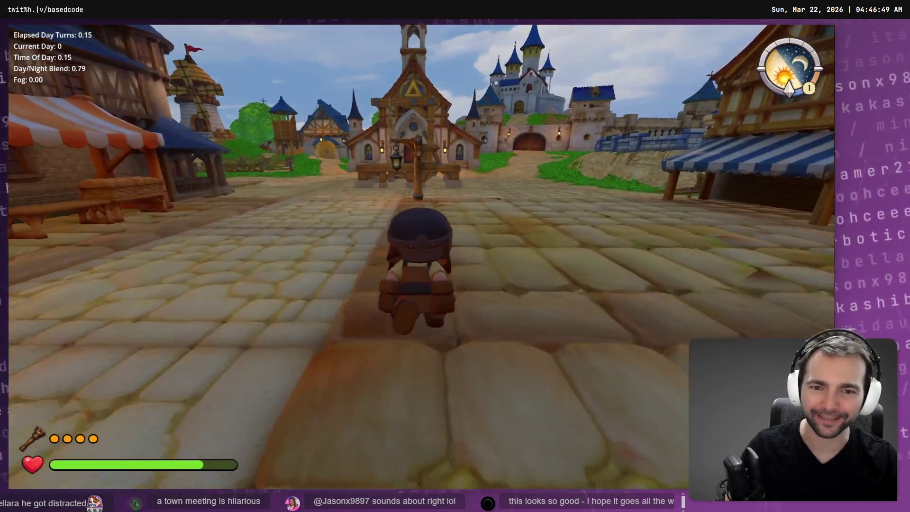
Run the Blacksmith dwarf past the signpost, through town and into the candlelit crypt.
{"action": "key", "text": "shift"}
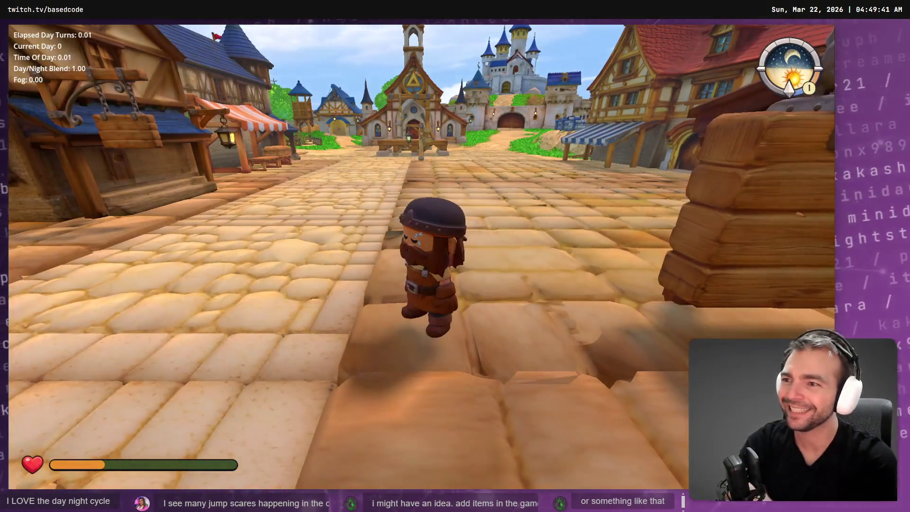
{"action": "key", "text": "w"}
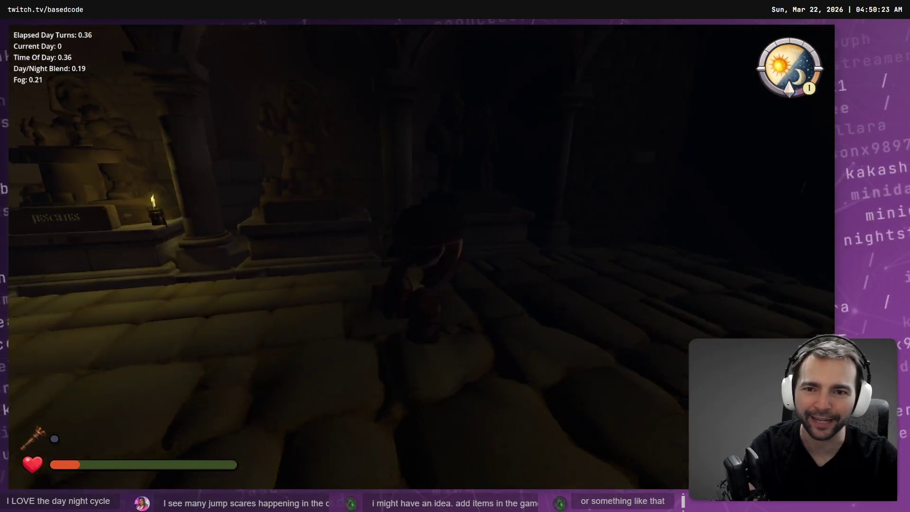
Walk the Blacksmith past the statue alcove and lion altar down the torch-lit crypt corridor.
{"action": "key", "text": "w"}
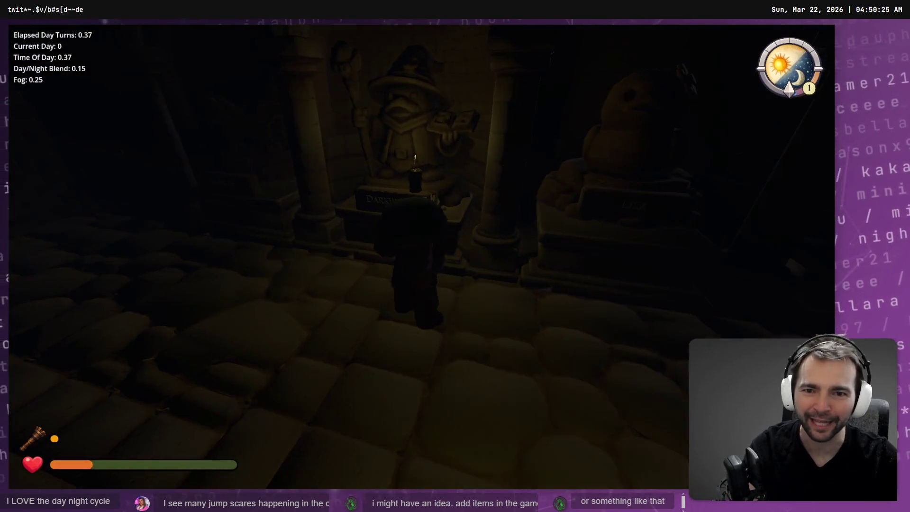
{"action": "key", "text": "w"}
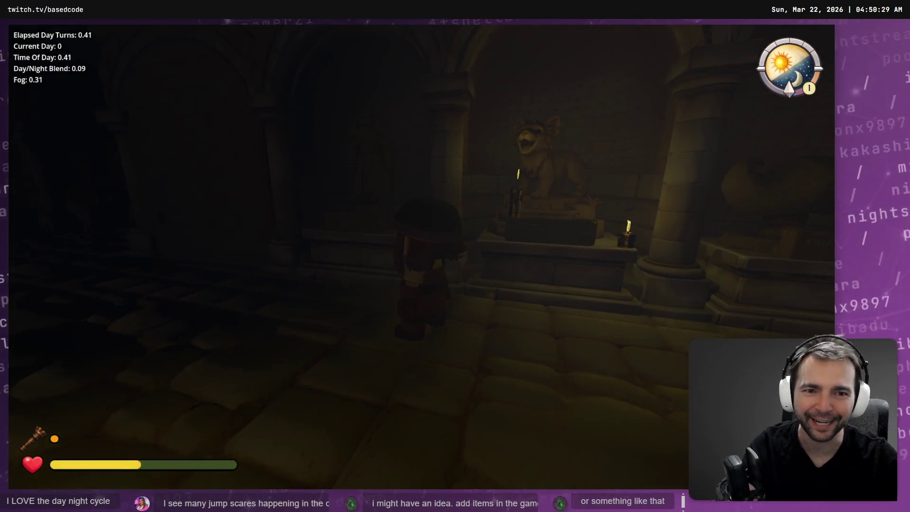
{"action": "key", "text": "w"}
{"action": "key", "text": "w"}
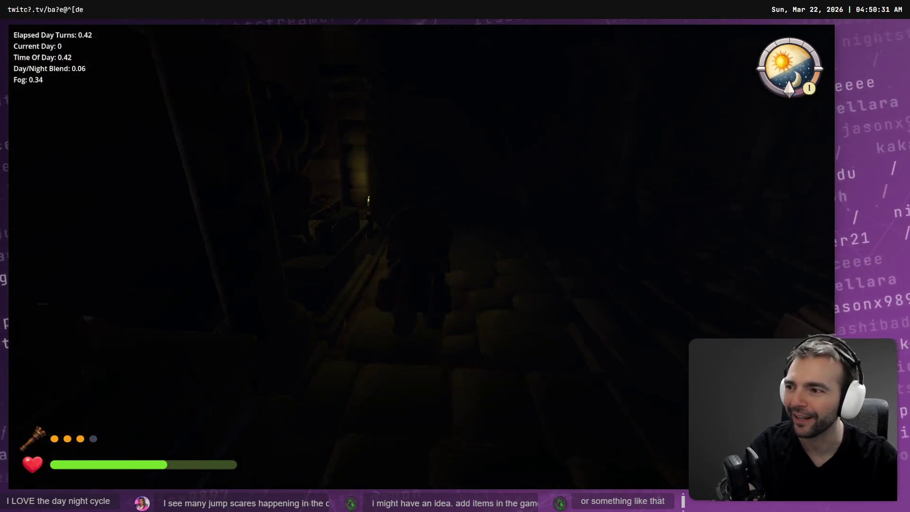
{"action": "key", "text": "w"}
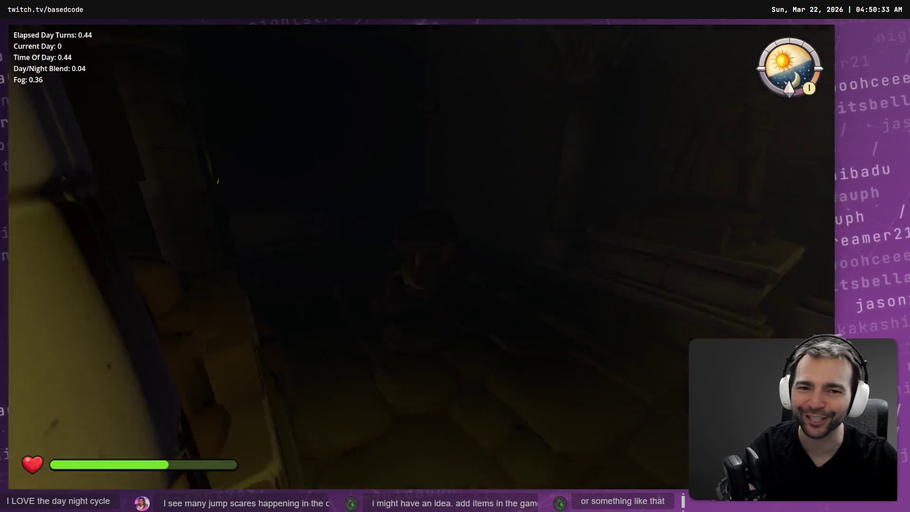
{"action": "key", "text": "w"}
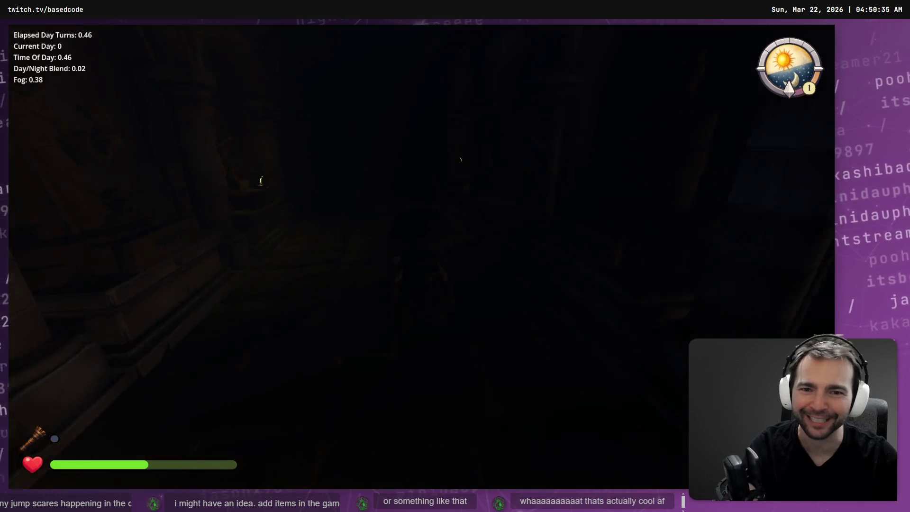
{"action": "key", "text": "w"}
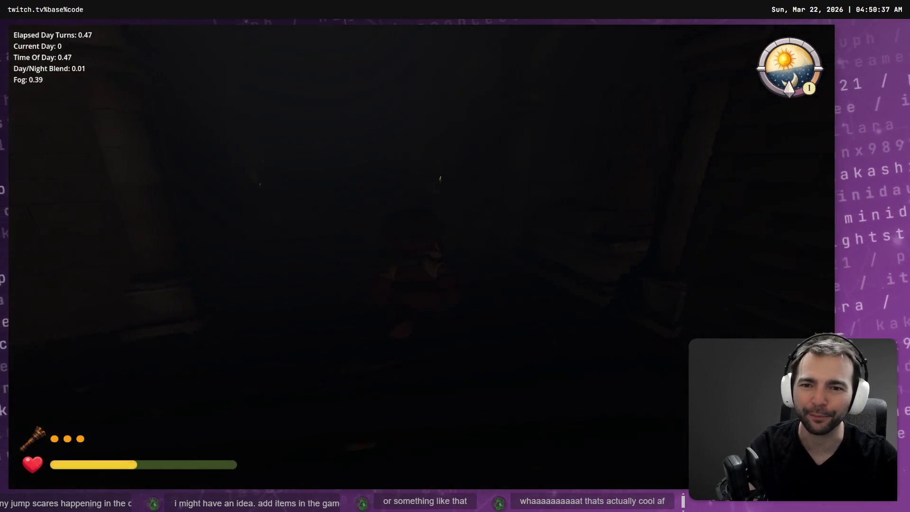
{"action": "key", "text": "w"}
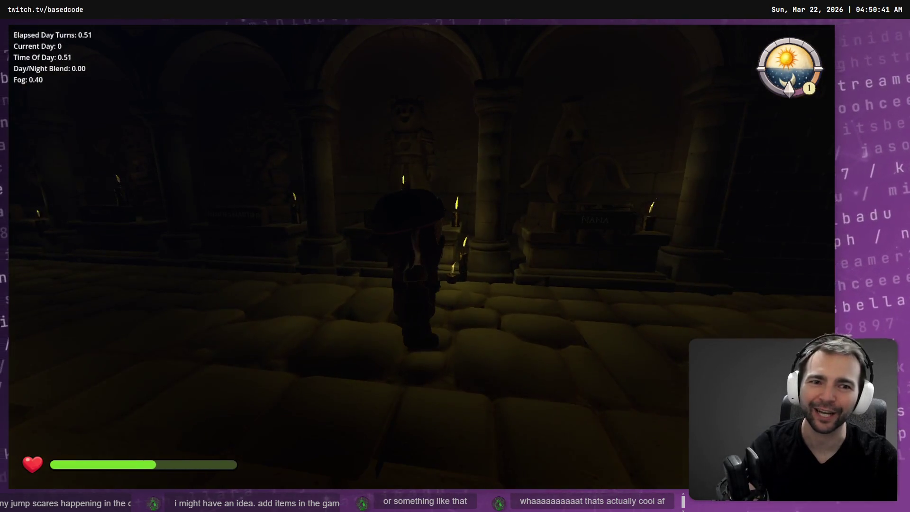
Sprint into the side corridor, then stop the game with F8.
{"action": "key", "text": "a"}
{"action": "key", "text": "space"}
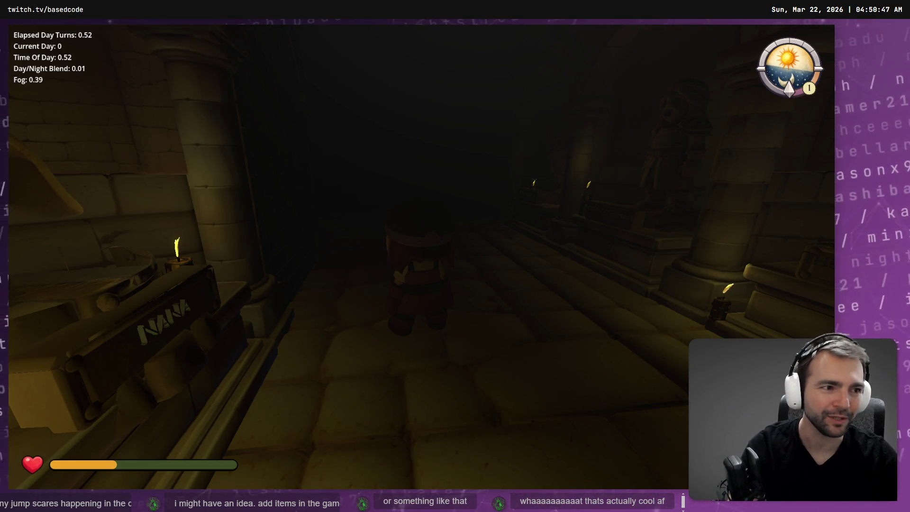
{"action": "key", "text": "F8"}
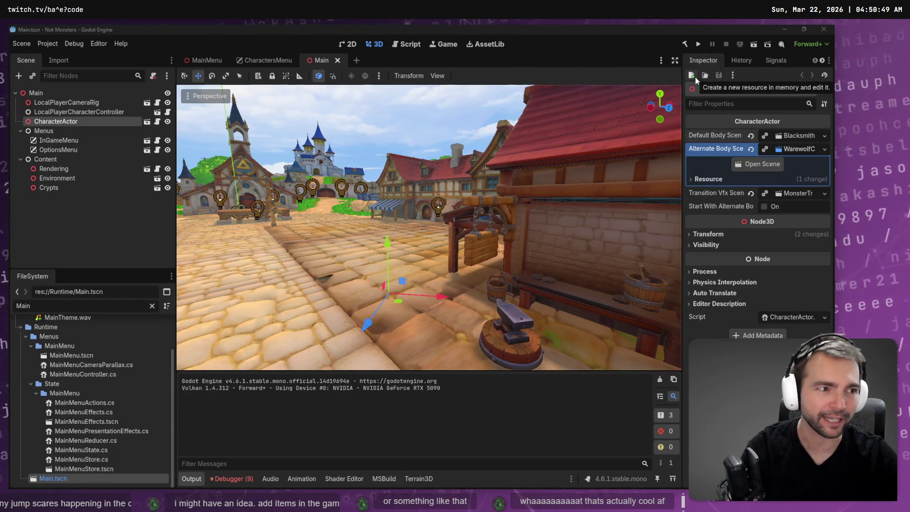
Orbit toward the church and castle, switch to the MainMenu scene tab, and run with F5.
{"action": "left_click_drag", "start_coordinate": [447, 228], "coordinate": [88, 44]}
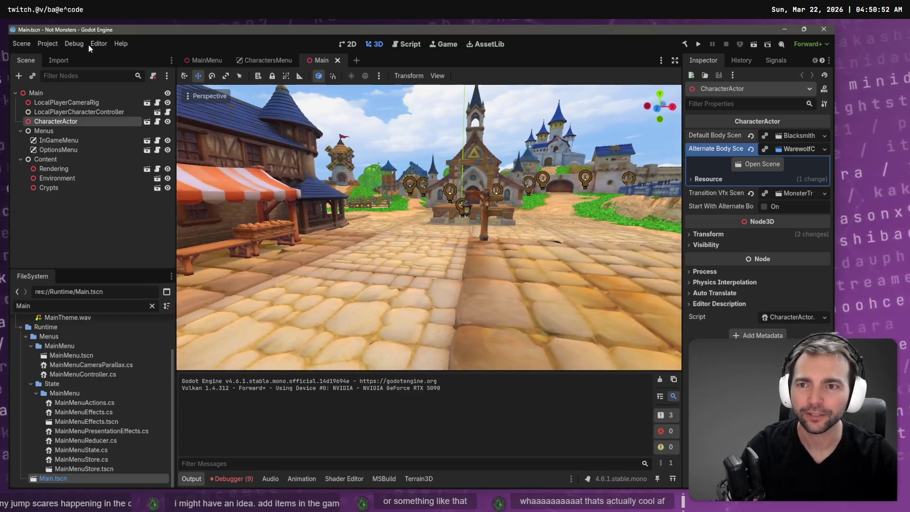
{"action": "left_click", "coordinate": [209, 61]}
{"action": "key", "text": "F5"}
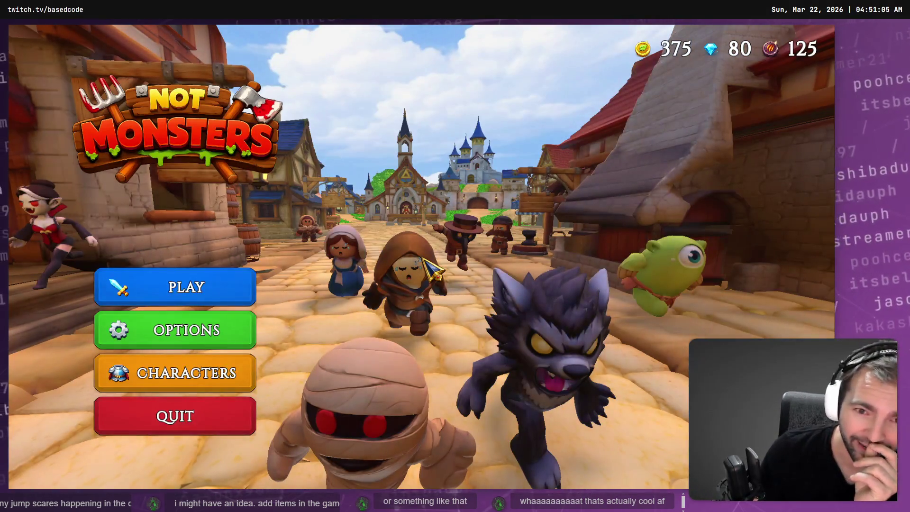
{"action": "left_click", "coordinate": [219, 371]}
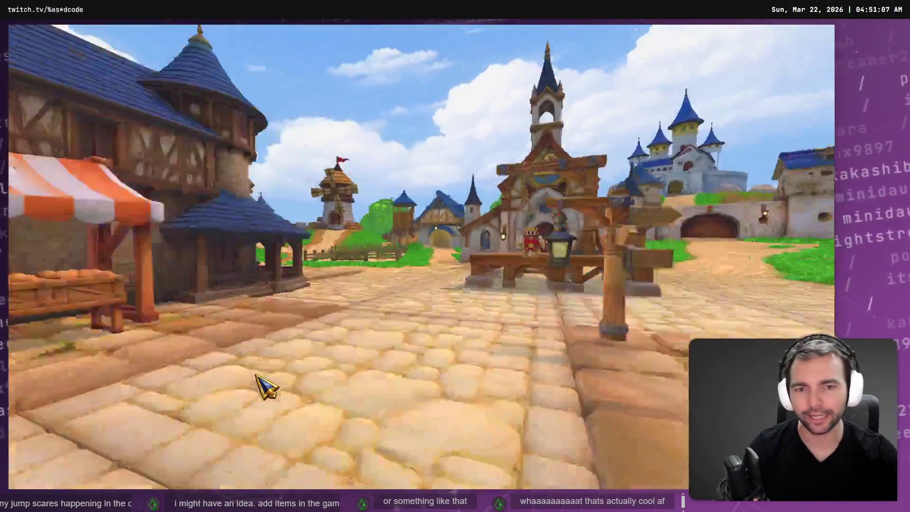
{"action": "left_click", "coordinate": [208, 470]}
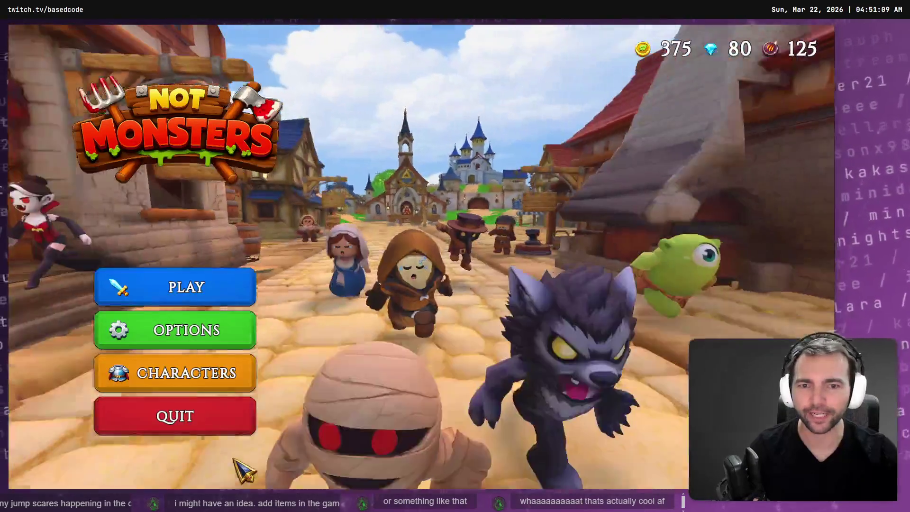
{"action": "key", "text": "Return"}
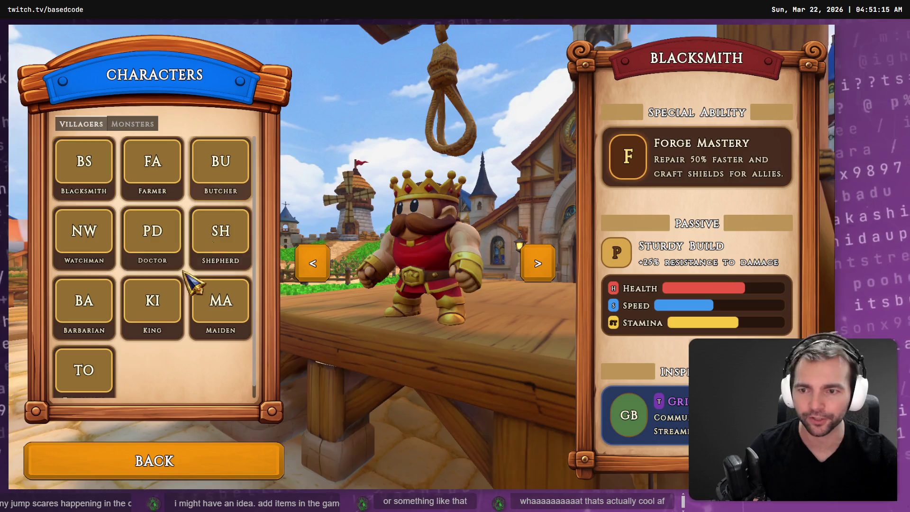
{"action": "left_click", "coordinate": [132, 124]}
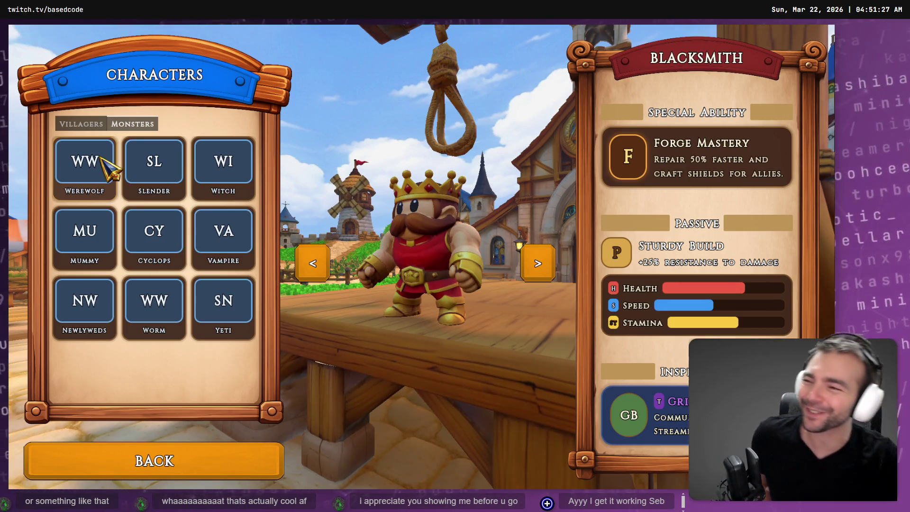
{"action": "left_click", "coordinate": [90, 126]}
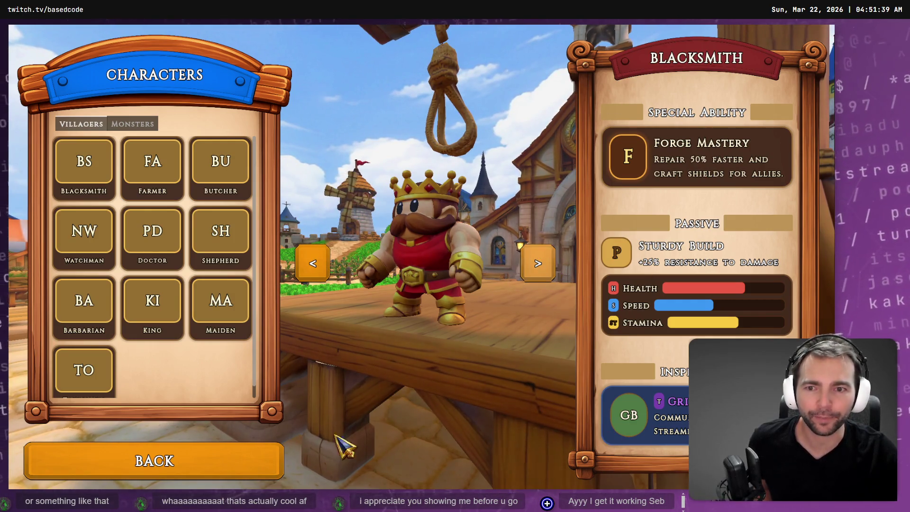
{"action": "left_click", "coordinate": [209, 469]}
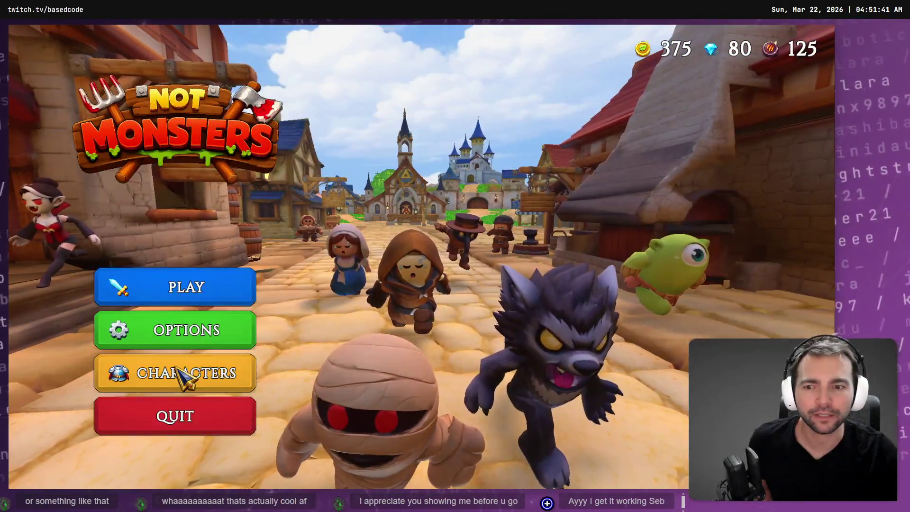
Open the Characters screen, view the Monsters roster, then switch back to the villager list.
{"action": "left_click", "coordinate": [189, 377]}
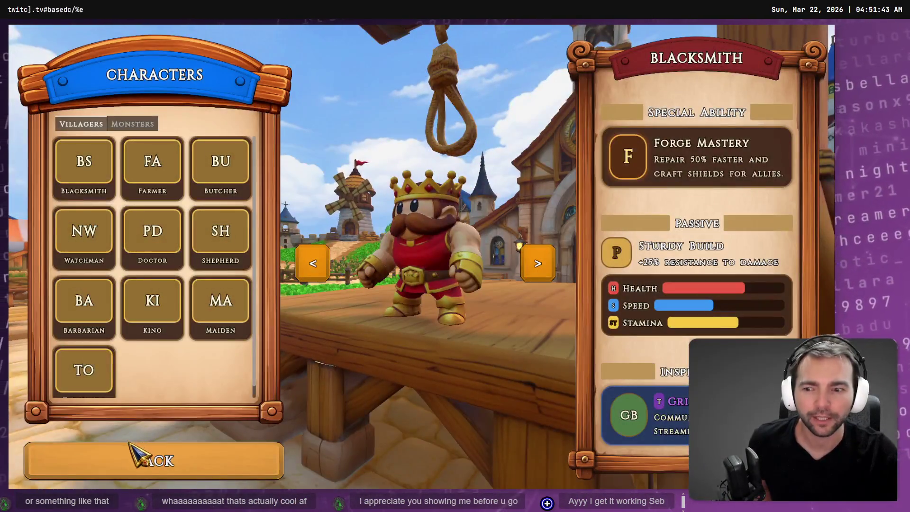
{"action": "left_click", "coordinate": [137, 462]}
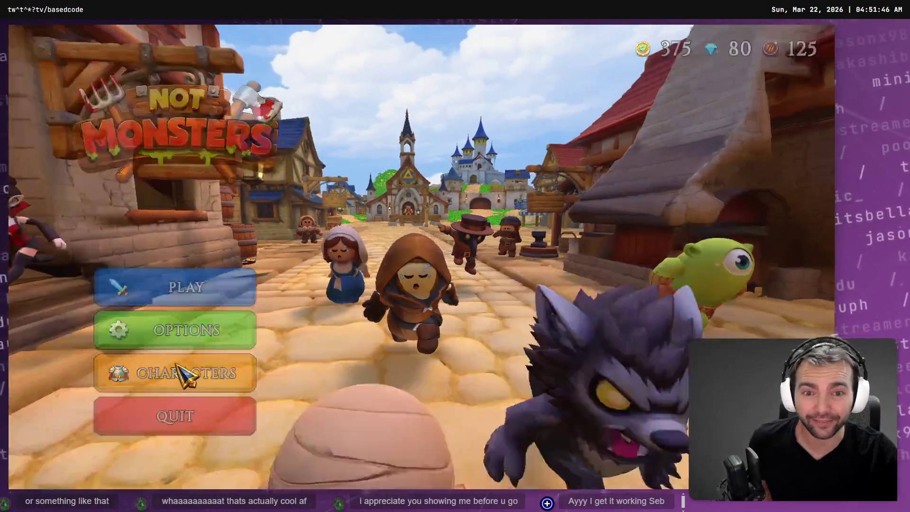
{"action": "left_click", "coordinate": [185, 374]}
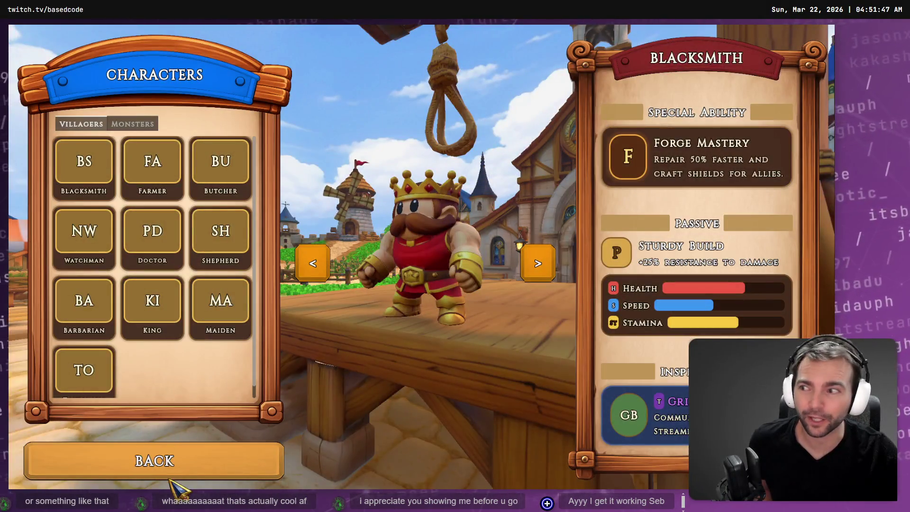
{"action": "left_click", "coordinate": [175, 480]}
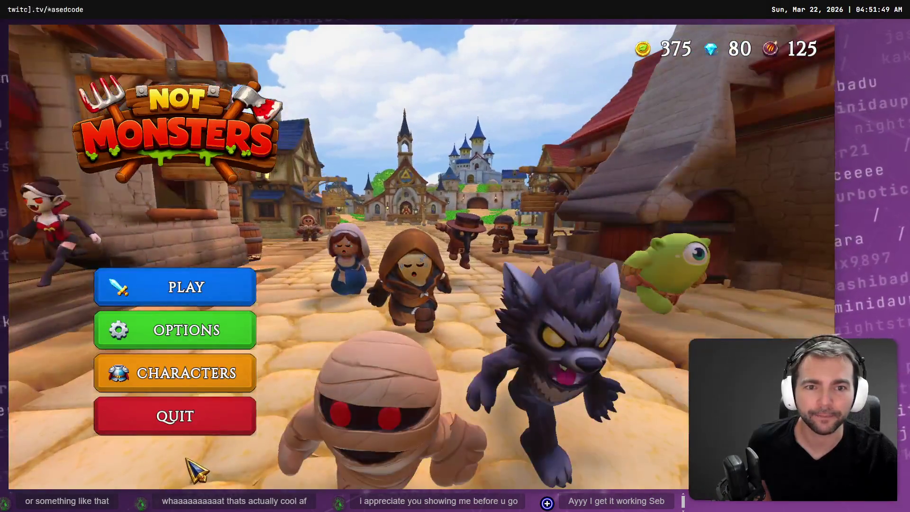
{"action": "left_click", "coordinate": [218, 378]}
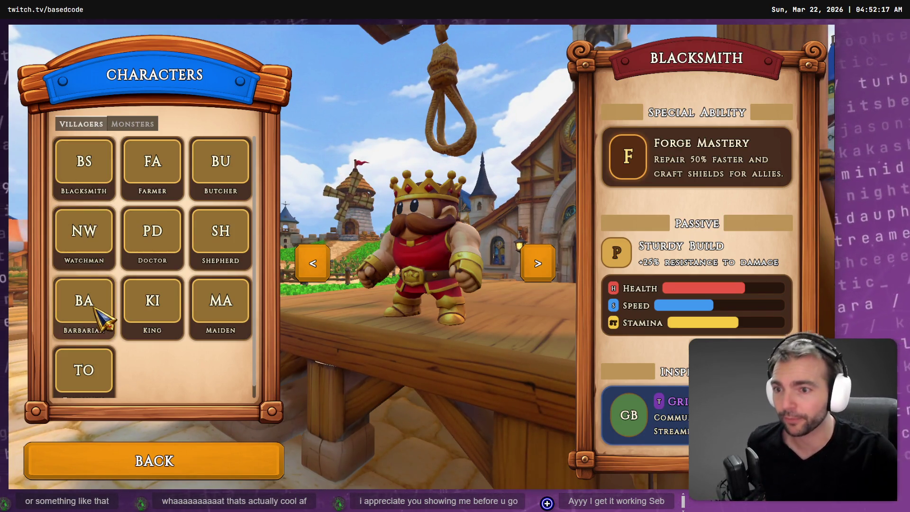
{"action": "left_click", "coordinate": [133, 123]}
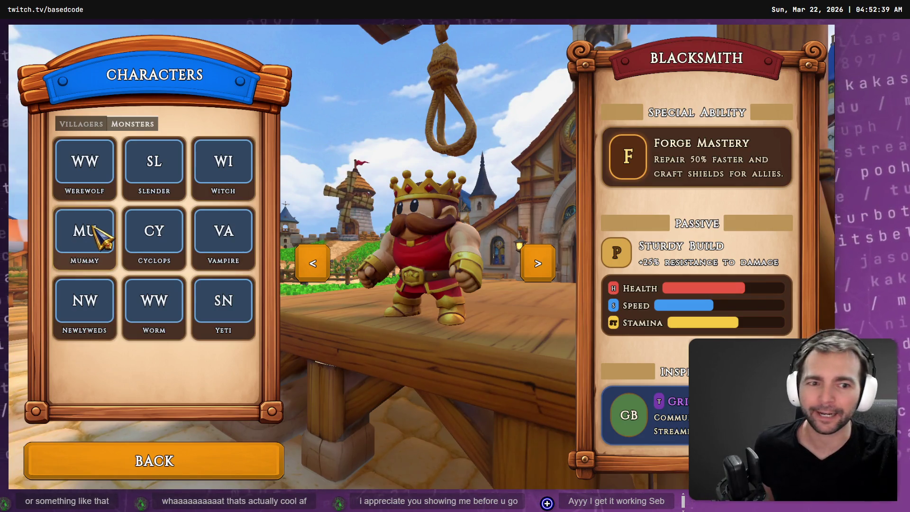
{"action": "left_click", "coordinate": [91, 124]}
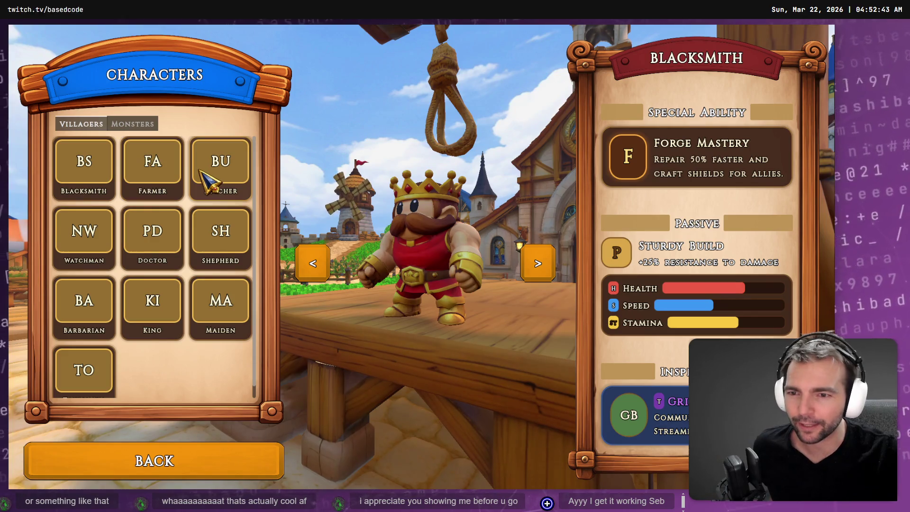
{"action": "scroll", "coordinate": [78, 343], "scroll_direction": "down", "scroll_amount": 1}
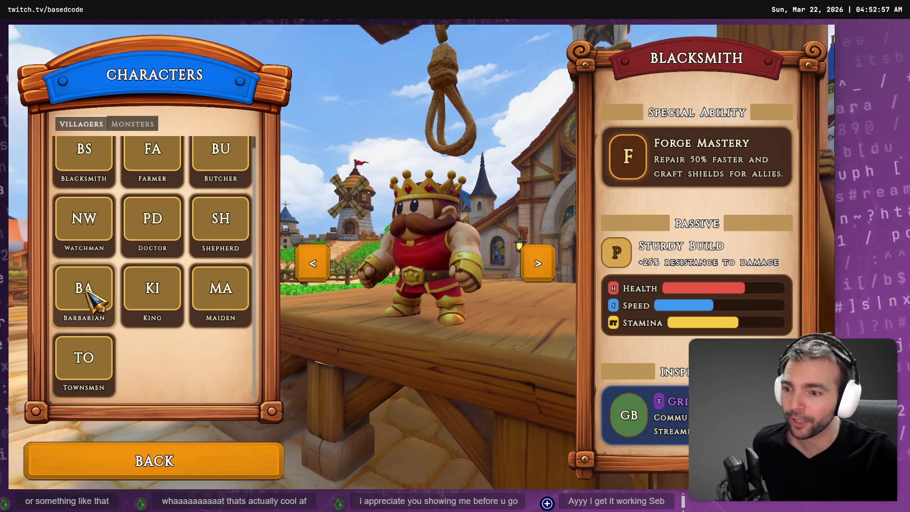
{"action": "scroll", "coordinate": [81, 317], "scroll_direction": "up", "scroll_amount": 1}
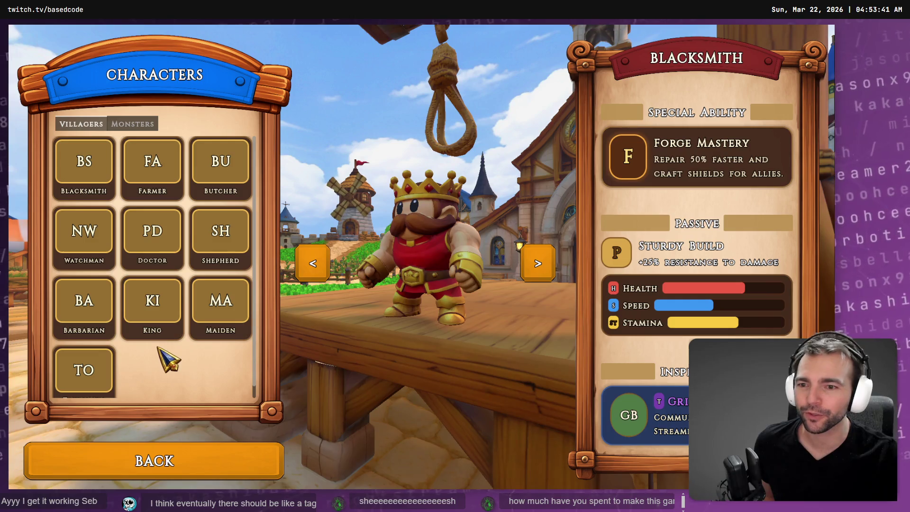
{"action": "scroll", "coordinate": [120, 370], "scroll_direction": "down", "scroll_amount": 1}
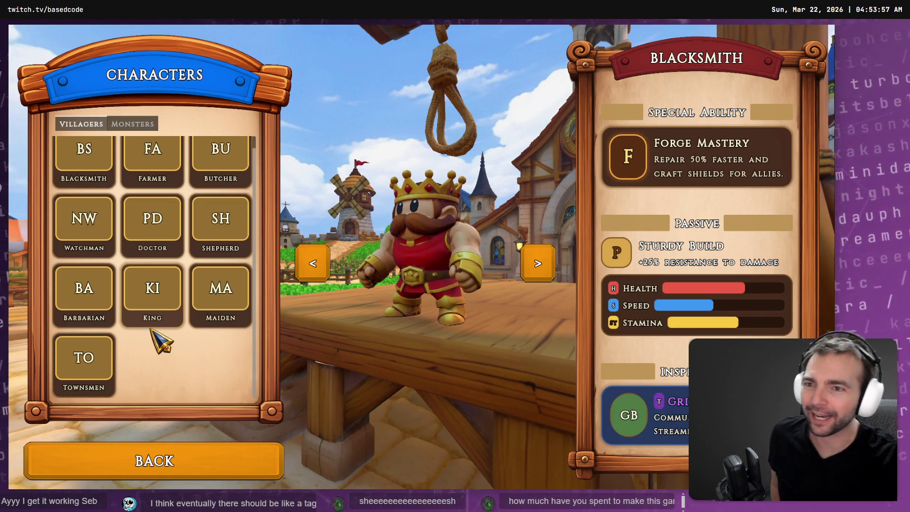
{"action": "left_click", "coordinate": [141, 119]}
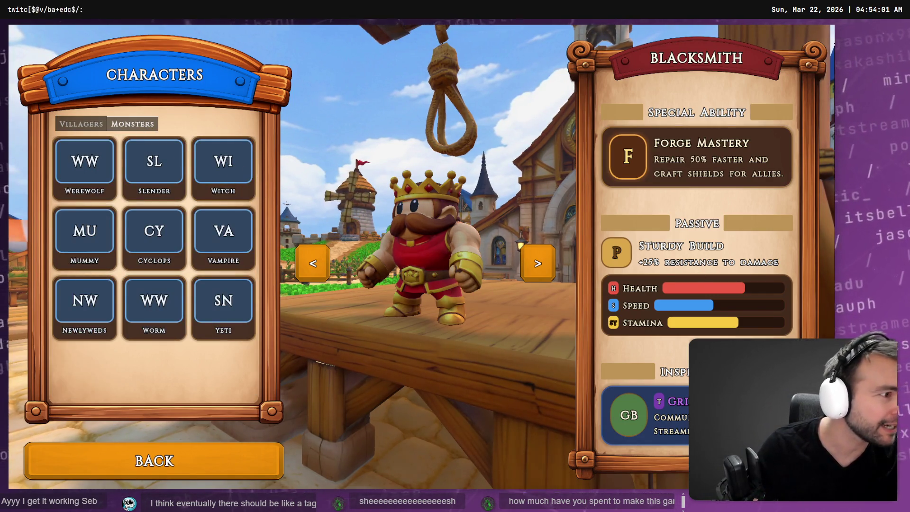
{"action": "key", "text": "alt+Tab"}
Scroll-zoom the tldraw canvas down to the zombie sprite in the Monsters section.
{"action": "scroll", "coordinate": [389, 281], "scroll_direction": "down", "scroll_amount": 5}
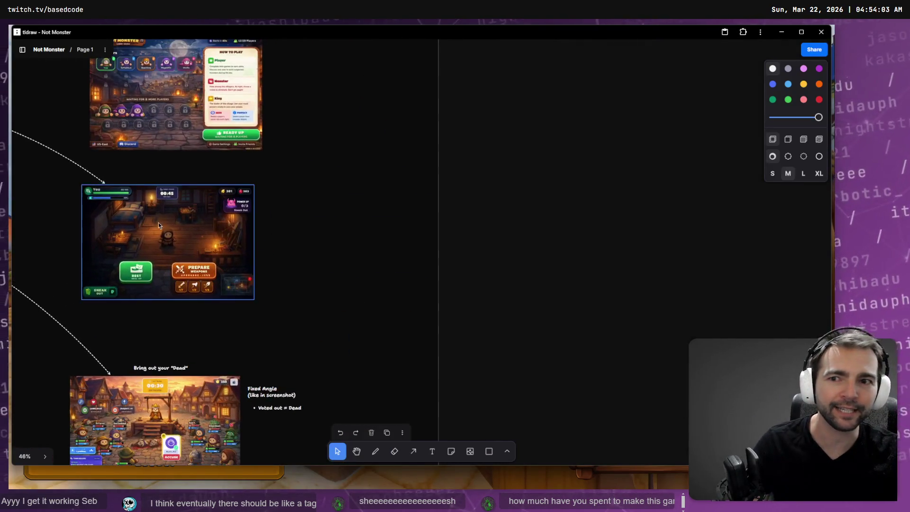
{"action": "scroll", "coordinate": [713, 90], "scroll_direction": "down", "scroll_amount": 10}
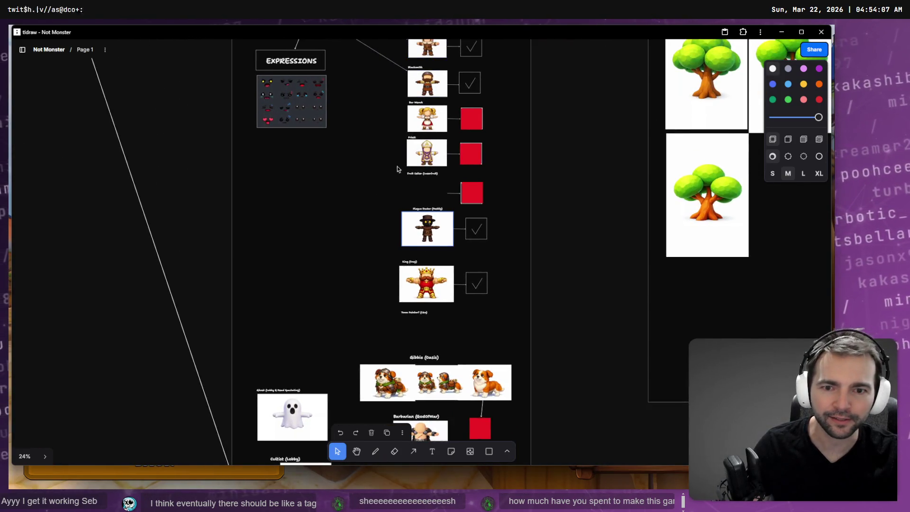
{"action": "scroll", "coordinate": [398, 168], "scroll_direction": "down", "scroll_amount": 10}
{"action": "scroll", "coordinate": [497, 431], "scroll_direction": "down", "scroll_amount": 7}
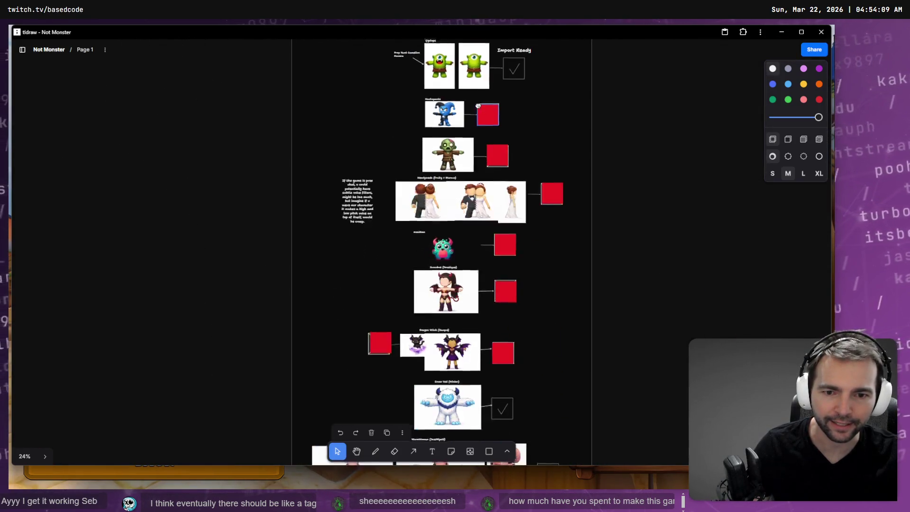
{"action": "scroll", "coordinate": [478, 92], "scroll_direction": "down", "scroll_amount": 5}
{"action": "scroll", "coordinate": [478, 92], "scroll_direction": "up", "scroll_amount": 7}
{"action": "scroll", "coordinate": [478, 93], "scroll_direction": "up", "scroll_amount": 5}
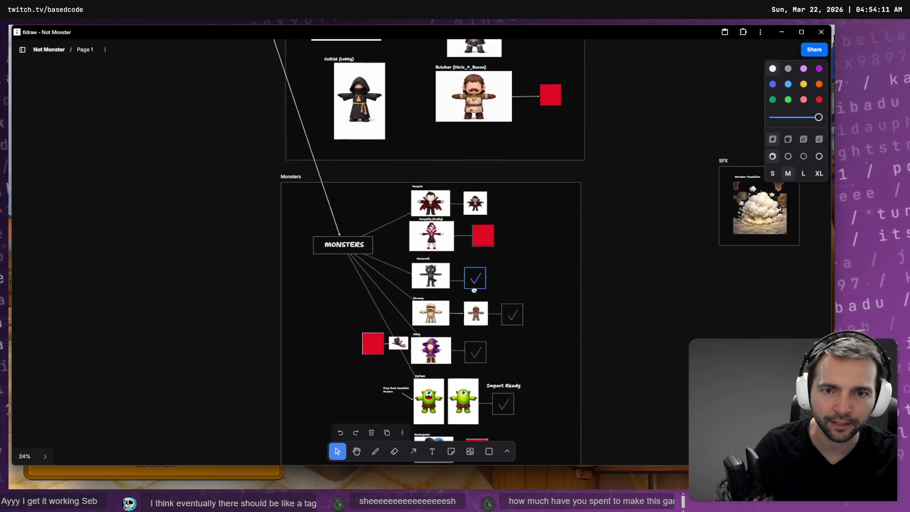
{"action": "scroll", "coordinate": [494, 86], "scroll_direction": "down", "scroll_amount": 4}
{"action": "scroll", "coordinate": [494, 86], "scroll_direction": "down", "scroll_amount": 2}
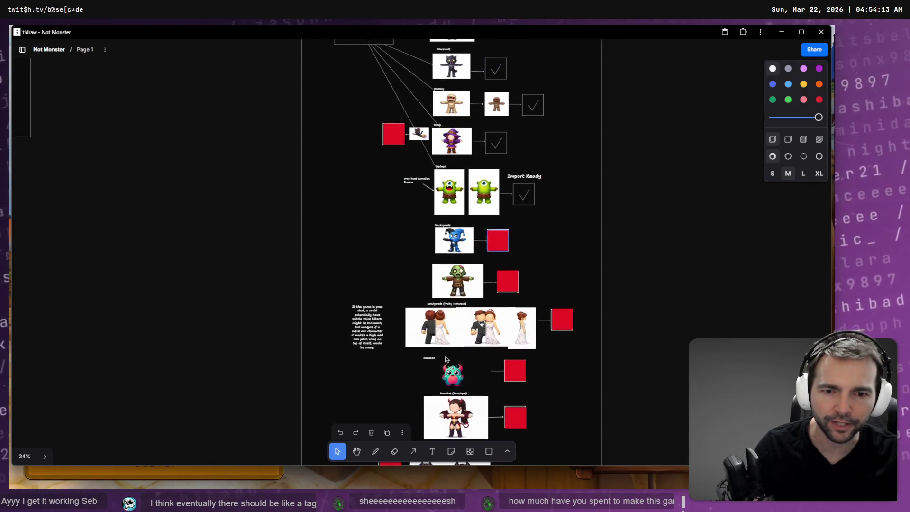
{"action": "scroll", "coordinate": [469, 284], "scroll_direction": "up", "scroll_amount": 5}
{"action": "scroll", "coordinate": [494, 234], "scroll_direction": "up", "scroll_amount": 4}
{"action": "scroll", "coordinate": [495, 233], "scroll_direction": "up", "scroll_amount": 5}
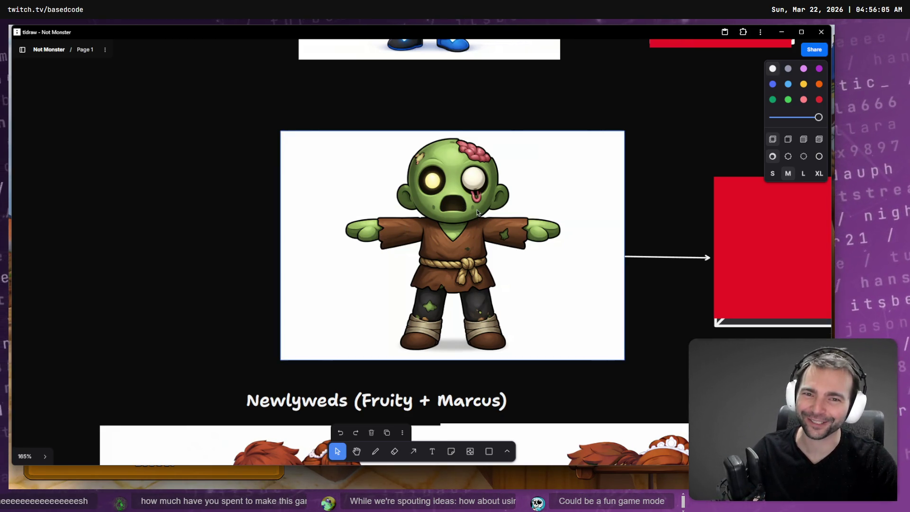
Try moving the Nachopants label over the jester image, then undo the move.
{"action": "scroll", "coordinate": [476, 210], "scroll_direction": "up", "scroll_amount": 3}
{"action": "scroll", "coordinate": [420, 249], "scroll_direction": "down", "scroll_amount": 5}
{"action": "scroll", "coordinate": [373, 232], "scroll_direction": "up", "scroll_amount": 4}
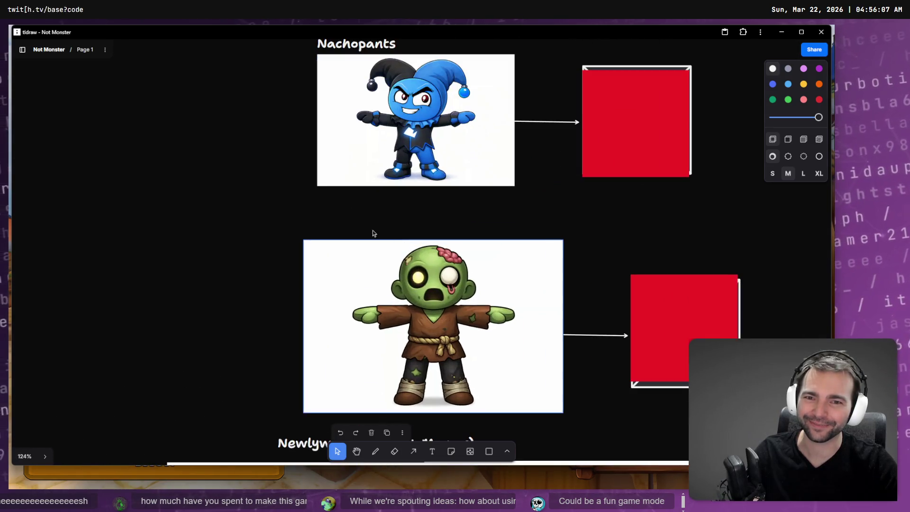
{"action": "key", "text": "t"}
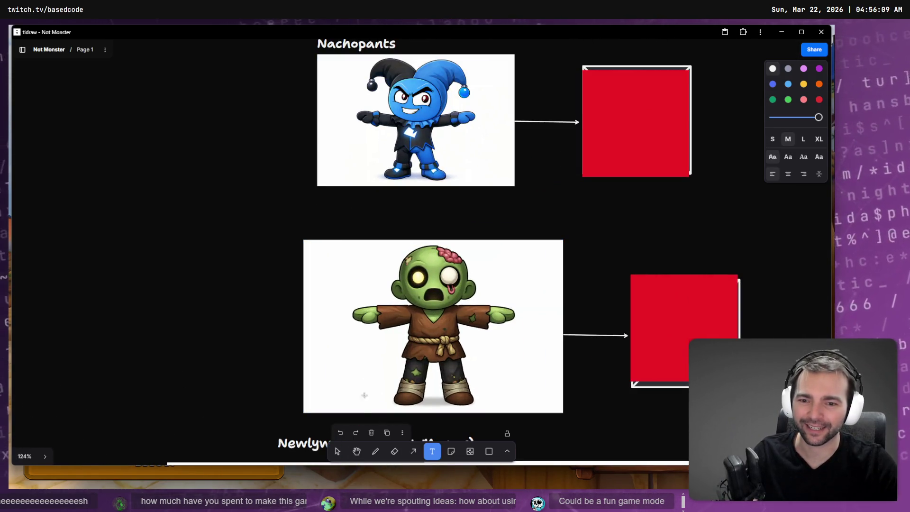
{"action": "key", "text": "v"}
{"action": "key", "text": "alt+space"}
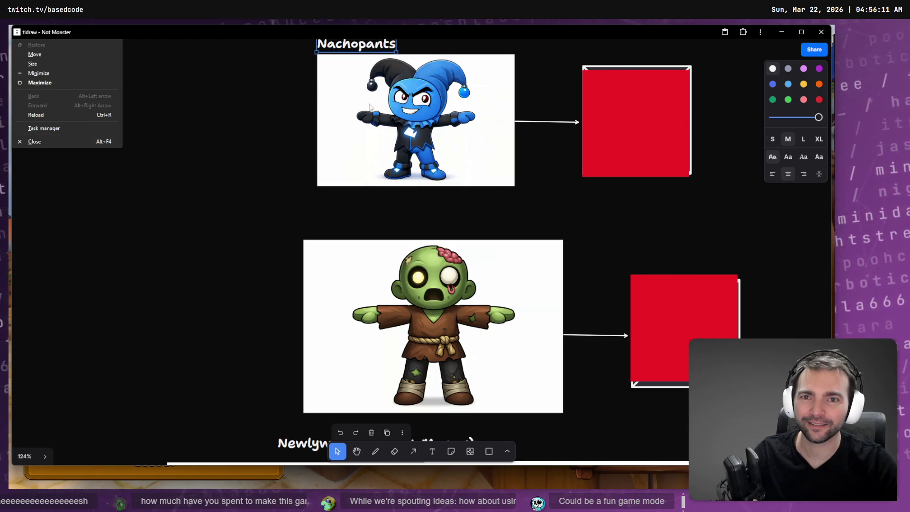
{"action": "mouse_move", "coordinate": [356, 180]}
{"action": "left_mouse_down"}
{"action": "mouse_move", "coordinate": [346, 92]}
{"action": "mouse_move", "coordinate": [341, 151]}
{"action": "left_mouse_up"}
{"action": "right_click", "coordinate": [357, 154]}
{"action": "key", "text": "Escape"}
{"action": "key", "text": "ctrl+z"}
Paste a copy of the label above the zombie image and retitle it 'Zombie'.
{"action": "key", "text": "ctrl+v"}
{"action": "mouse_move", "coordinate": [344, 49]}
{"action": "left_mouse_down"}
{"action": "mouse_move", "coordinate": [308, 241]}
{"action": "mouse_move", "coordinate": [331, 232]}
{"action": "left_mouse_up"}
{"action": "double_click", "coordinate": [330, 231]}
{"action": "type", "text": "ZOmbie"}
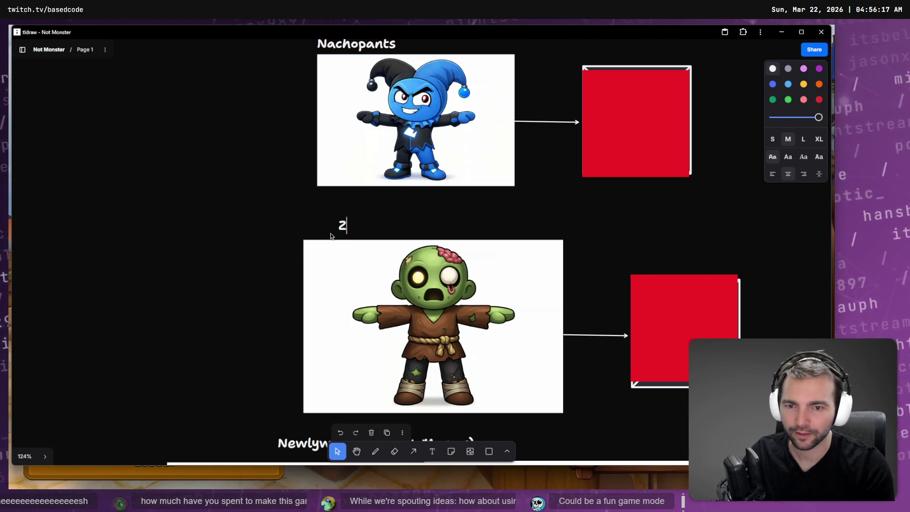
{"action": "key", "text": "BackSpace"}
{"action": "key", "text": "BackSpace"}
{"action": "key", "text": "BackSpace"}
{"action": "type", "text": "Zombie"}
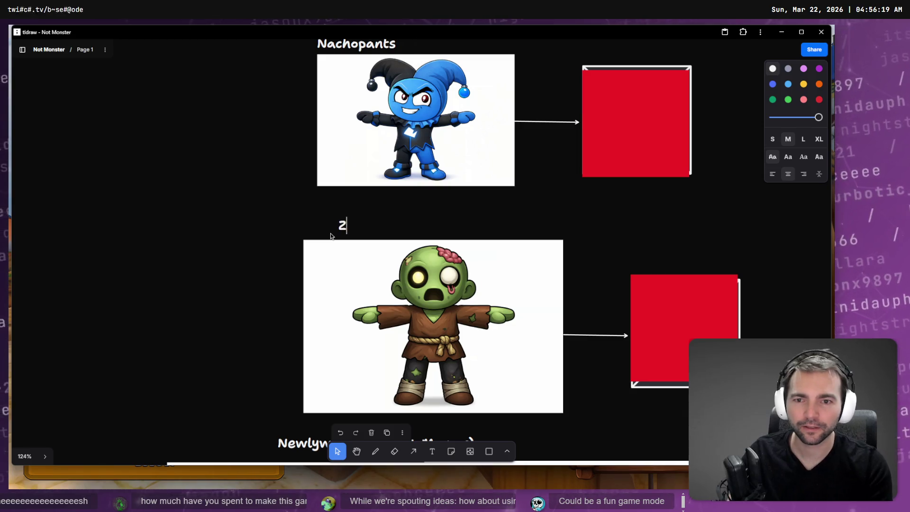
{"action": "left_click", "coordinate": [288, 257]}
Select the zombie image and scroll through the rest of the board.
{"action": "left_click", "coordinate": [521, 302]}
{"action": "scroll", "coordinate": [497, 289], "scroll_direction": "down", "scroll_amount": 2}
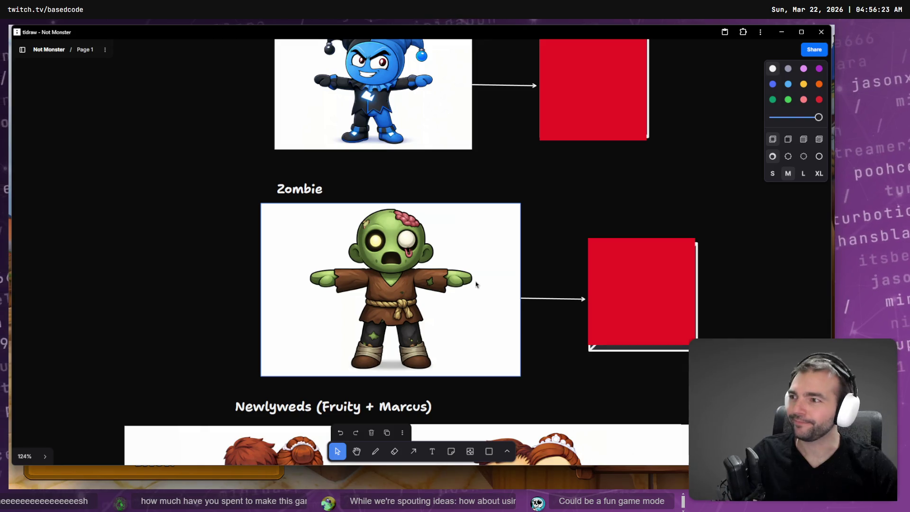
{"action": "scroll", "coordinate": [473, 277], "scroll_direction": "down", "scroll_amount": 5}
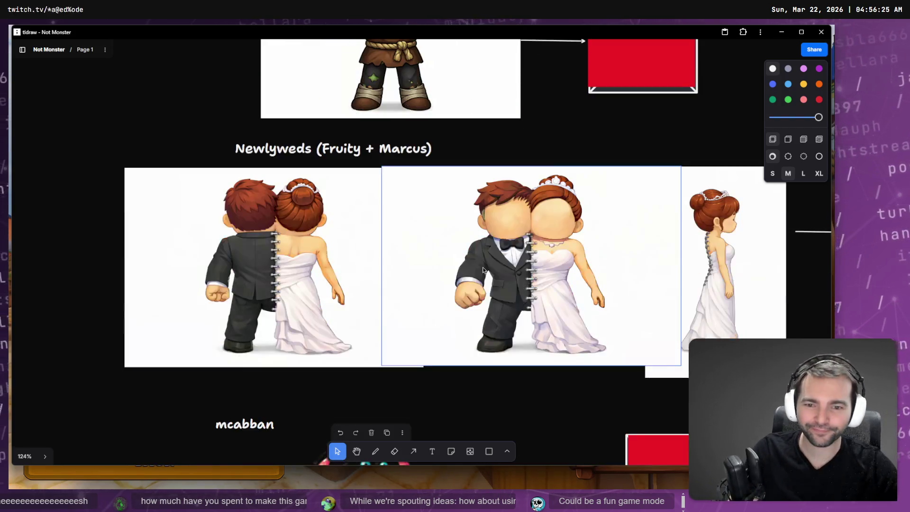
{"action": "scroll", "coordinate": [533, 309], "scroll_direction": "down", "scroll_amount": 5}
{"action": "scroll", "coordinate": [534, 308], "scroll_direction": "down", "scroll_amount": 2}
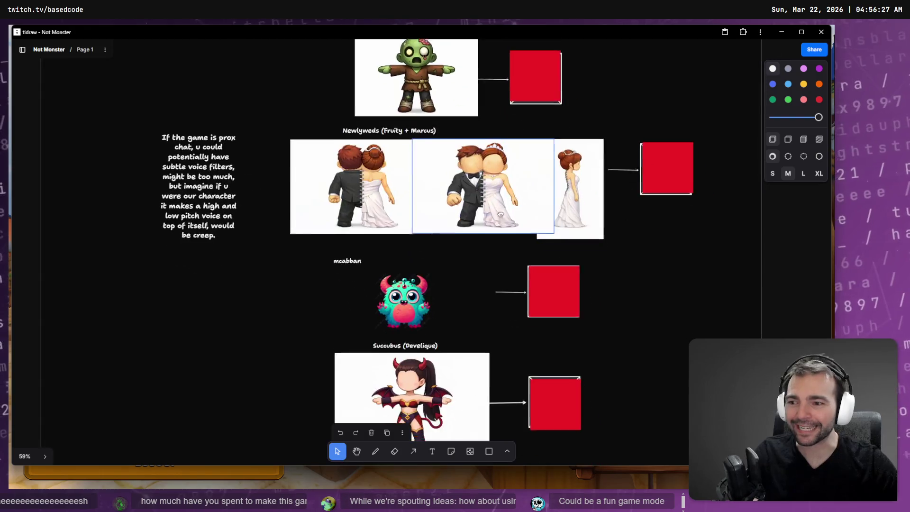
{"action": "scroll", "coordinate": [467, 61], "scroll_direction": "up", "scroll_amount": 8}
{"action": "scroll", "coordinate": [460, 101], "scroll_direction": "down", "scroll_amount": 10}
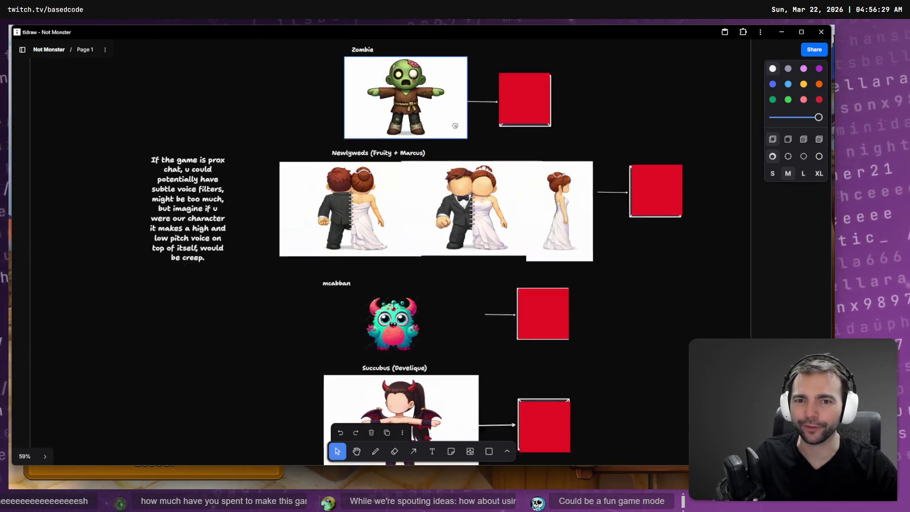
{"action": "scroll", "coordinate": [460, 101], "scroll_direction": "down", "scroll_amount": 3}
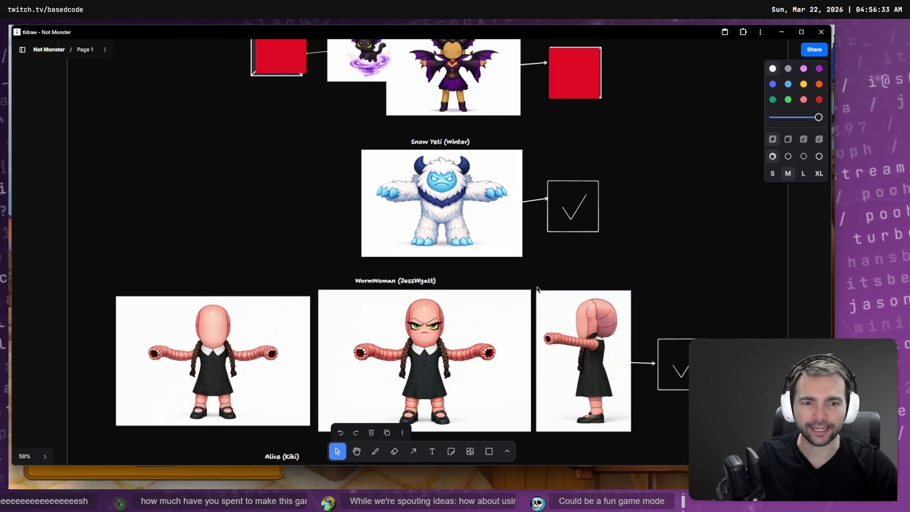
{"action": "scroll", "coordinate": [537, 288], "scroll_direction": "down", "scroll_amount": 5}
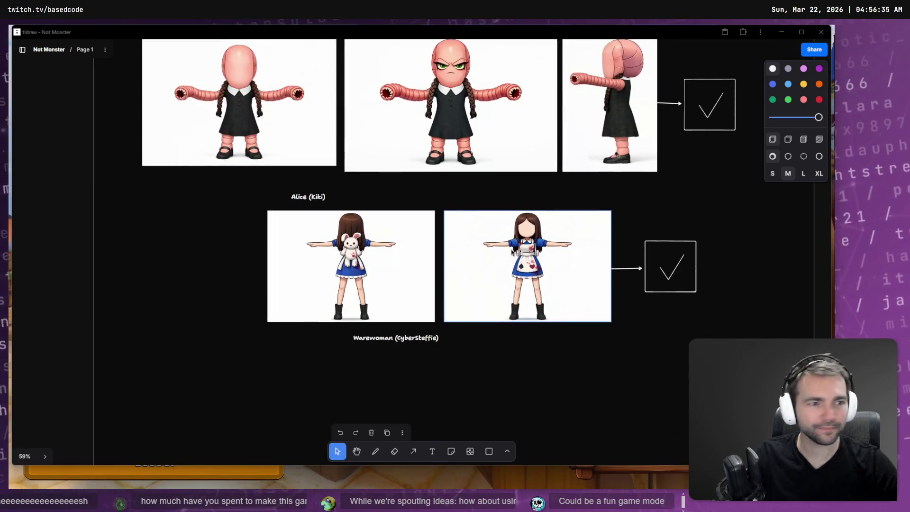
Return to the game, back out to the main menu, then switch to the browser.
{"action": "key", "text": "alt+Tab"}
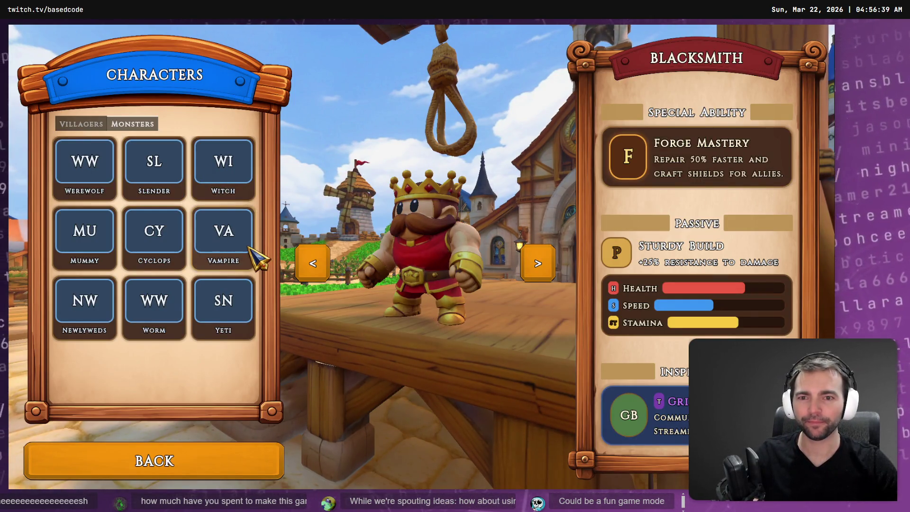
{"action": "key", "text": "Escape"}
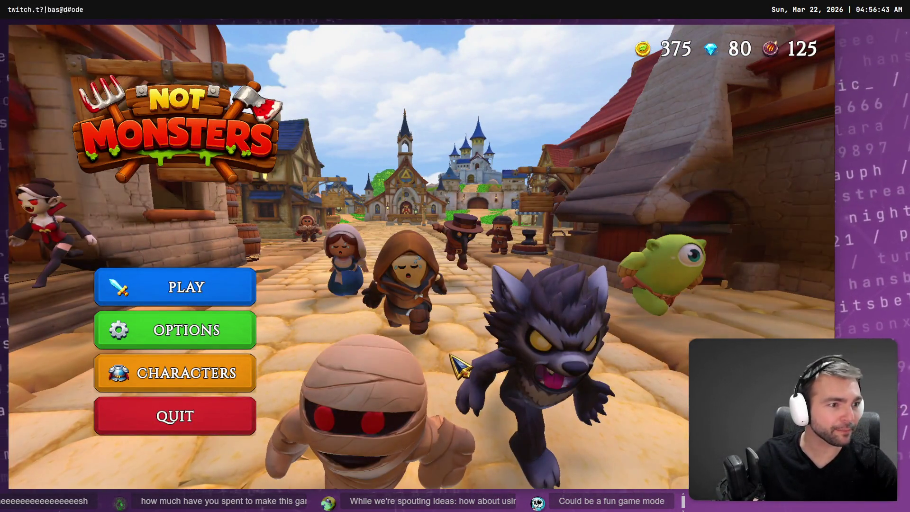
{"action": "key", "text": "alt+Tab"}
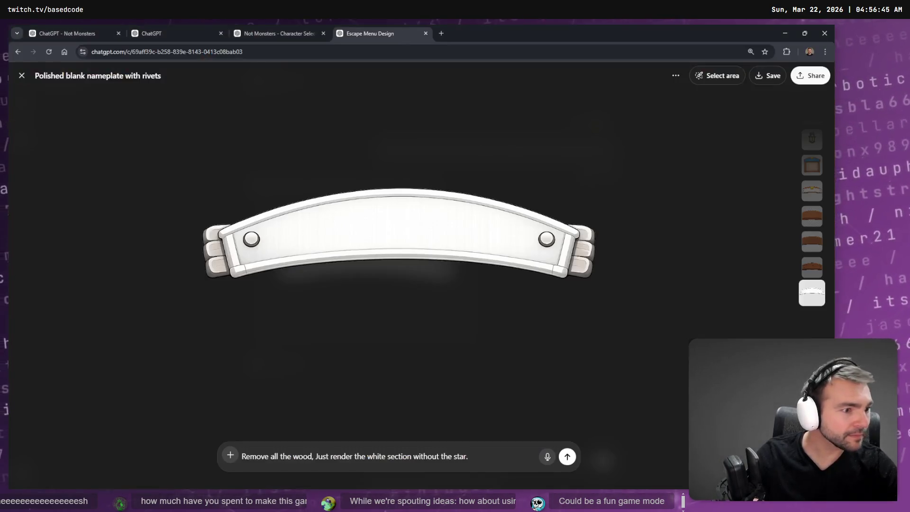
Load the twitch.tv home page from the address-bar suggestion in a new browser window.
{"action": "key", "text": "ctrl+shift+m"}
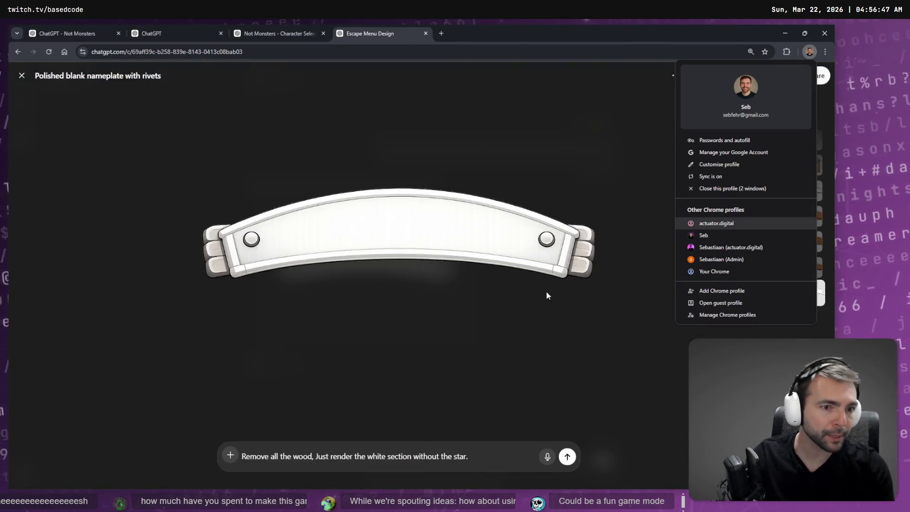
{"action": "key", "text": "Escape"}
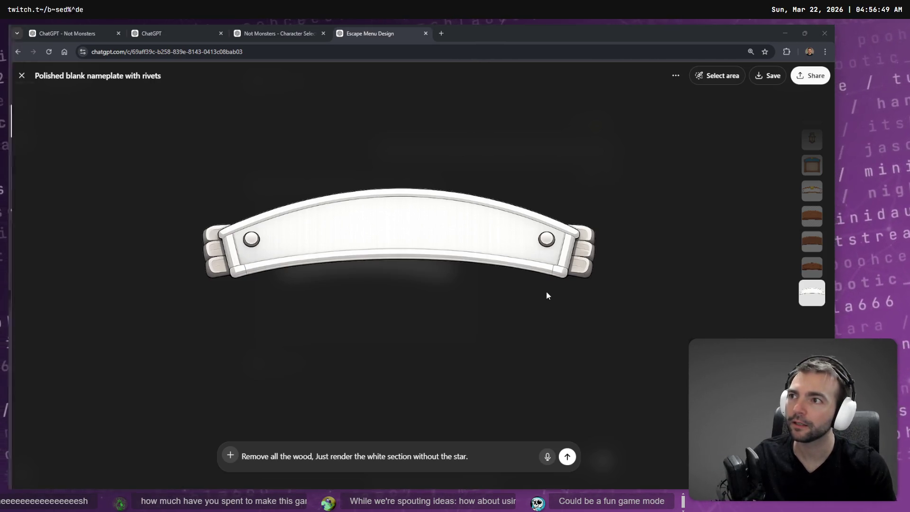
{"action": "type", "text": "twit"}
{"action": "key", "text": "Down"}
{"action": "key", "text": "Up"}
{"action": "key", "text": "Return"}
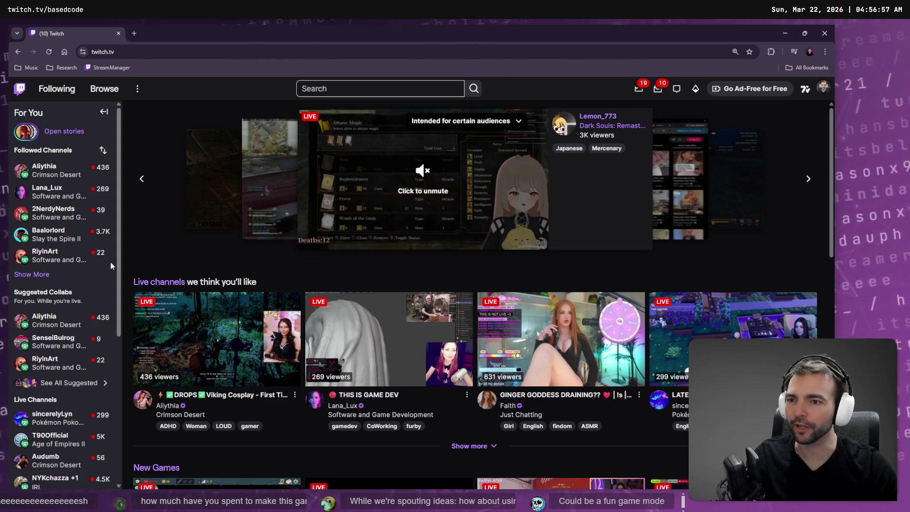
Show more of the followed channels in the Twitch sidebar and scroll through them.
{"action": "left_click", "coordinate": [31, 274]}
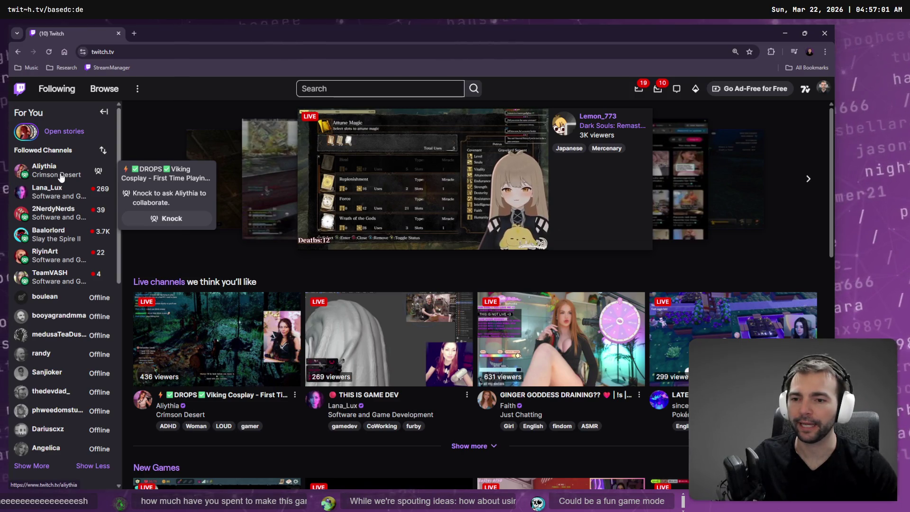
{"action": "scroll", "coordinate": [458, 401], "scroll_direction": "down", "scroll_amount": 1}
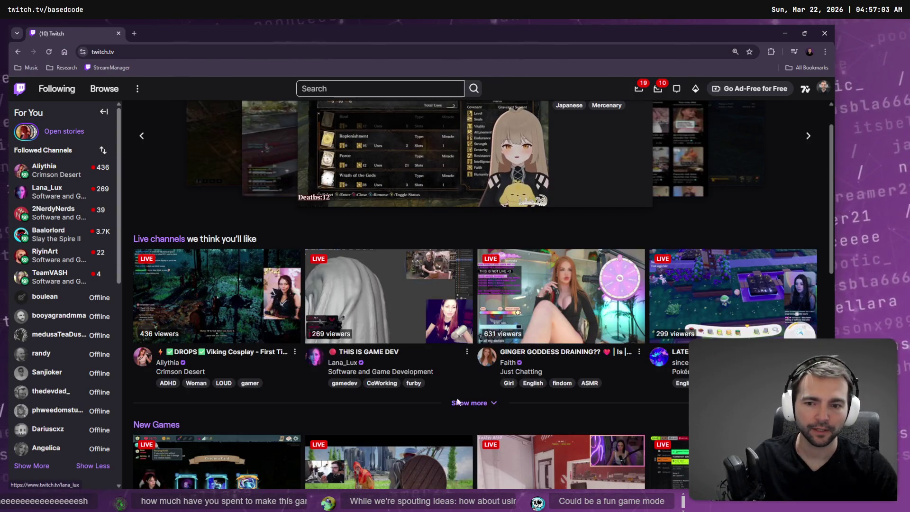
{"action": "scroll", "coordinate": [40, 284], "scroll_direction": "down", "scroll_amount": 1}
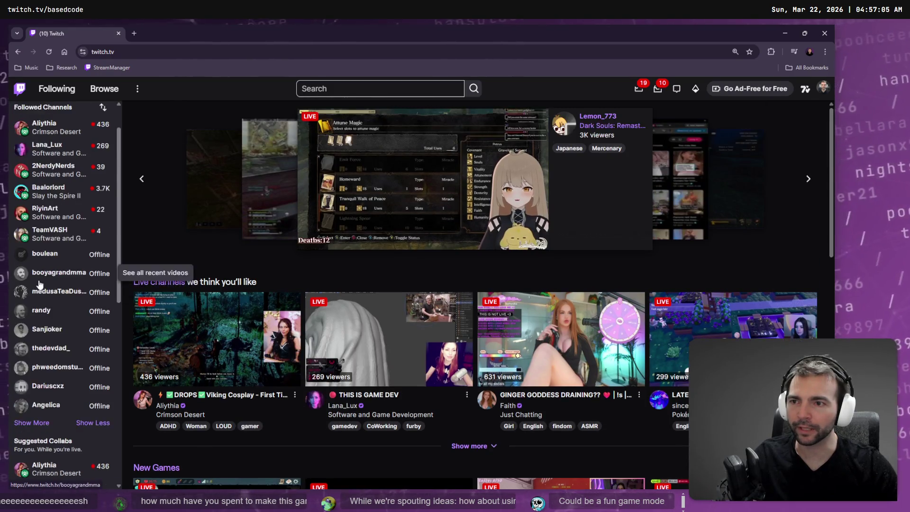
{"action": "scroll", "coordinate": [39, 284], "scroll_direction": "up", "scroll_amount": 1}
Browse the category directory and open the Software and Game Development category.
{"action": "left_click", "coordinate": [105, 89]}
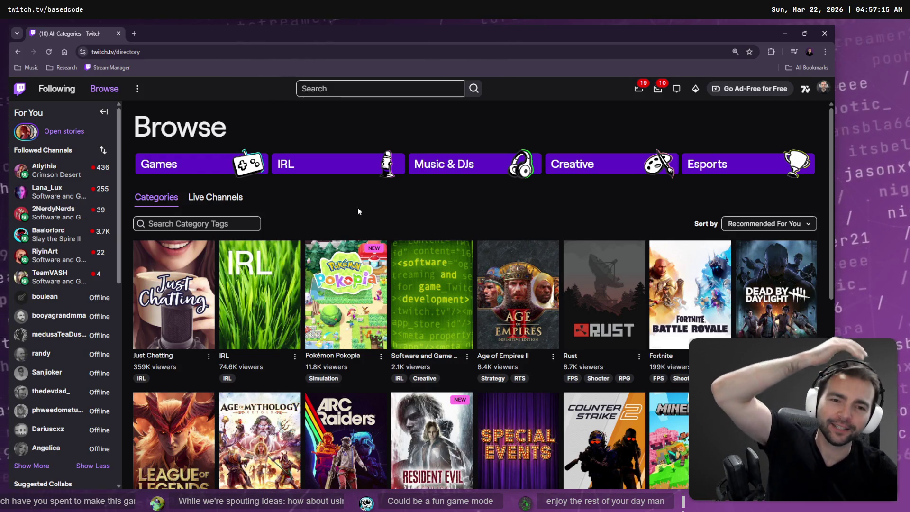
{"action": "scroll", "coordinate": [376, 218], "scroll_direction": "down", "scroll_amount": 10}
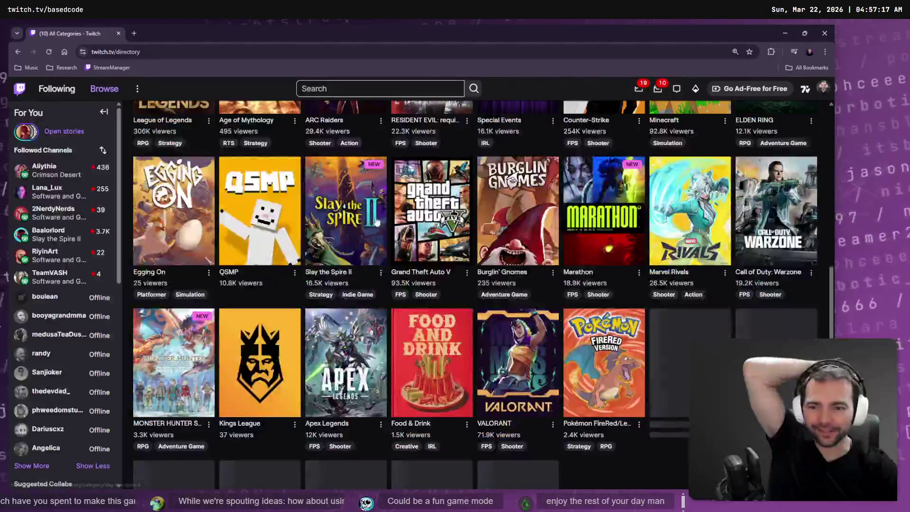
{"action": "scroll", "coordinate": [379, 212], "scroll_direction": "down", "scroll_amount": 3}
{"action": "scroll", "coordinate": [379, 246], "scroll_direction": "up", "scroll_amount": 6}
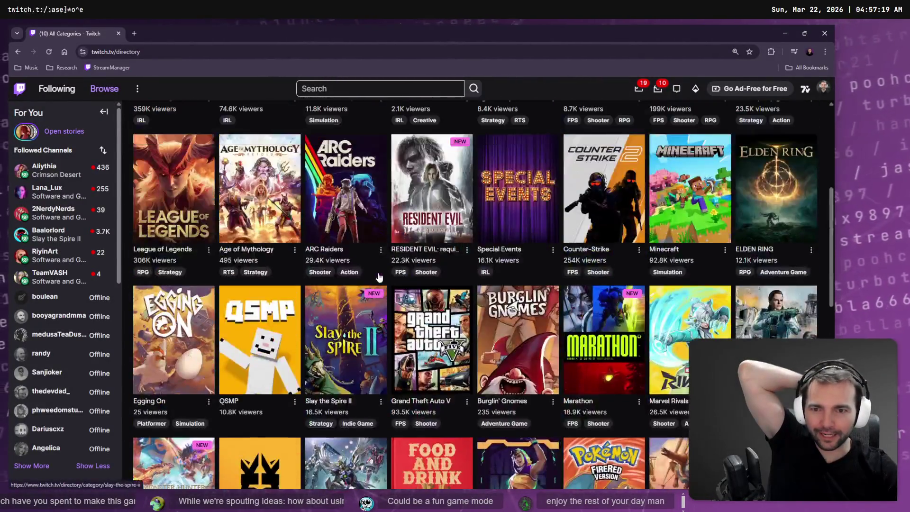
{"action": "scroll", "coordinate": [313, 291], "scroll_direction": "up", "scroll_amount": 3}
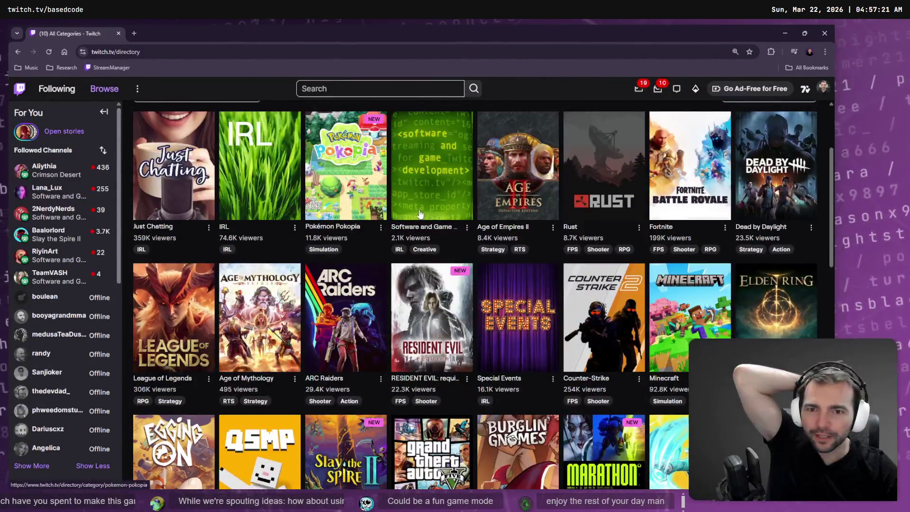
{"action": "left_click", "coordinate": [441, 242]}
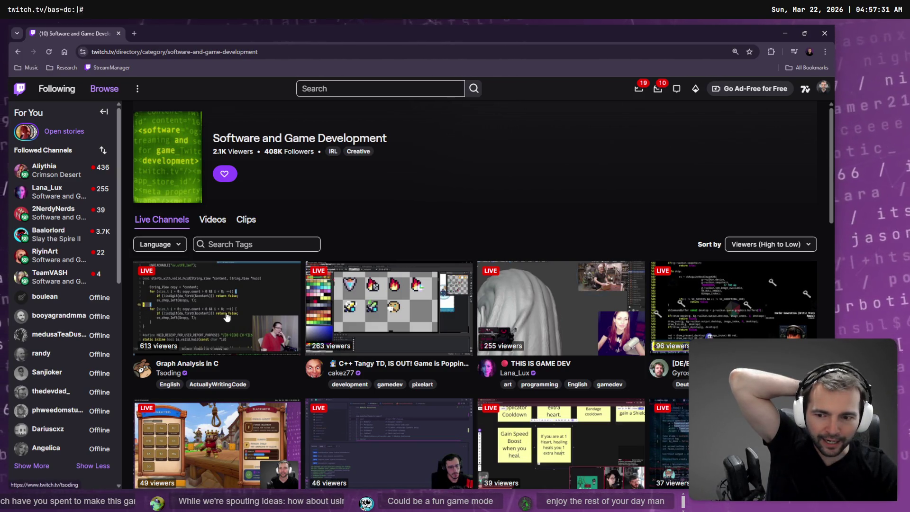
Open a followed channel's stream from the sidebar in a new tab and switch to it.
{"action": "scroll", "coordinate": [470, 311], "scroll_direction": "down", "scroll_amount": 2}
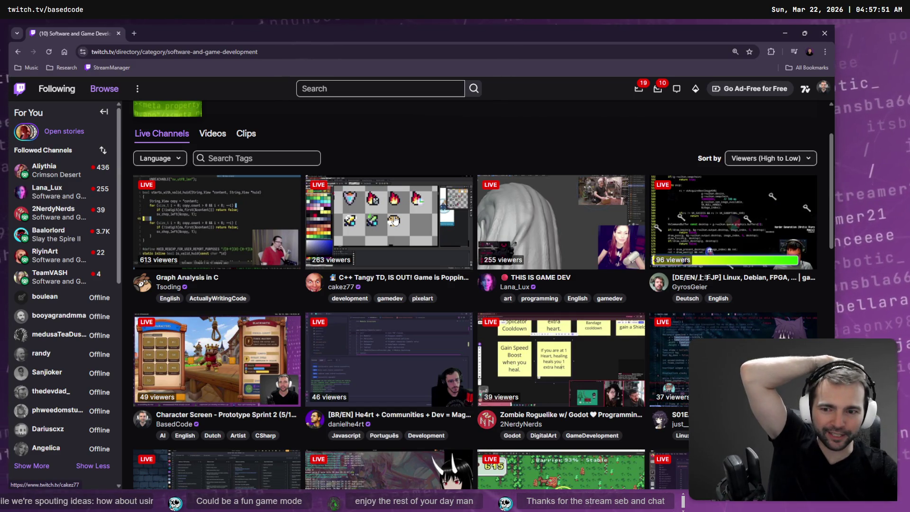
{"action": "mouse_move", "coordinate": [97, 176]}
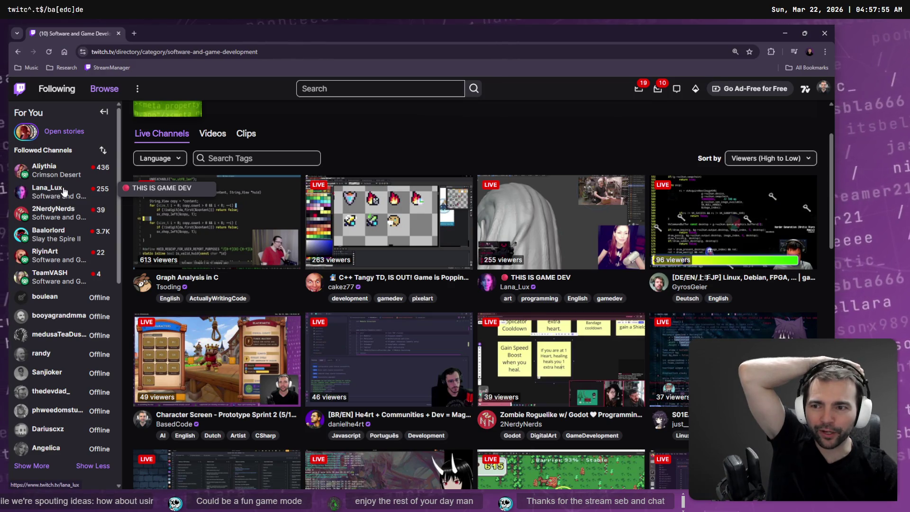
{"action": "mouse_move", "coordinate": [65, 276]}
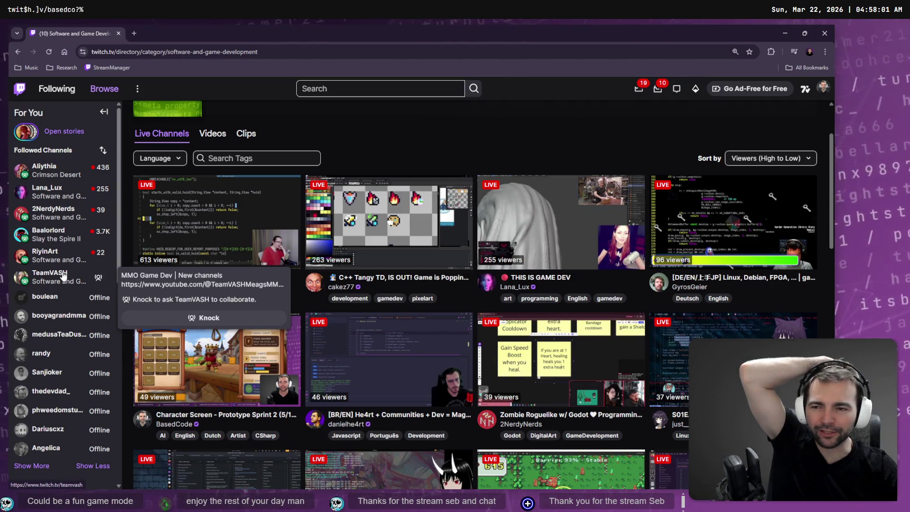
{"action": "middle_click", "coordinate": [63, 275]}
{"action": "key", "text": "ctrl+Tab"}
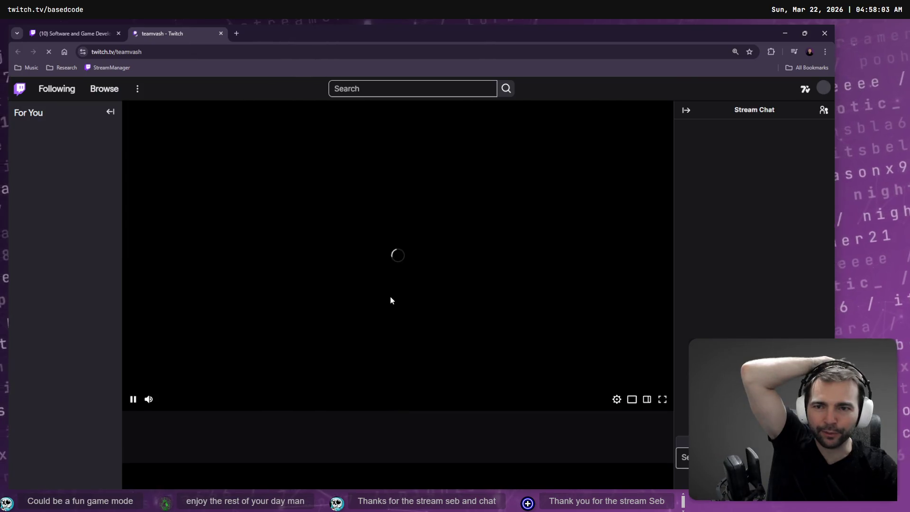